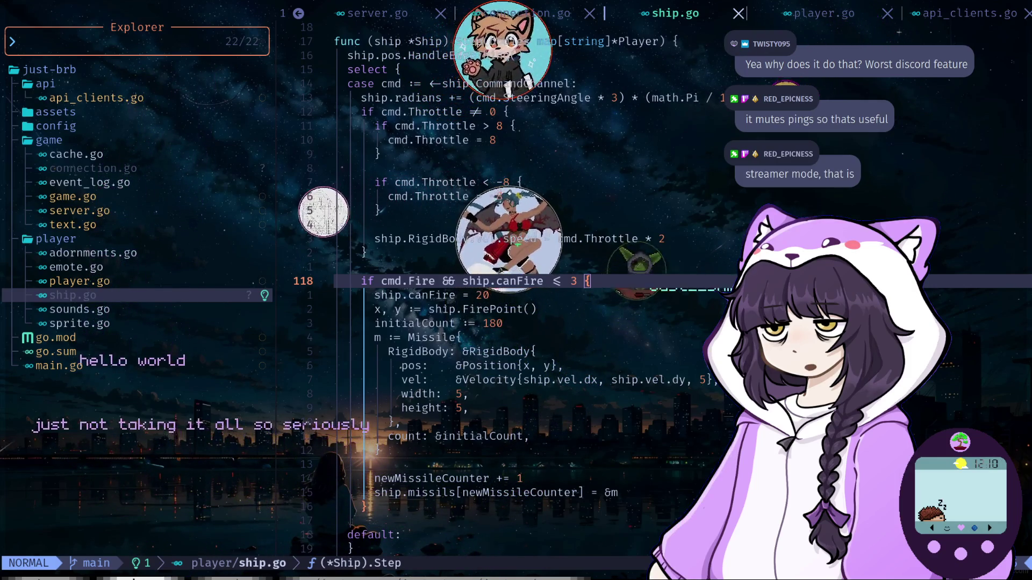
Switch focus from Neovim to the Aseprite window showing the arrow sprite.
{"action": "key", "text": "alt+Tab"}
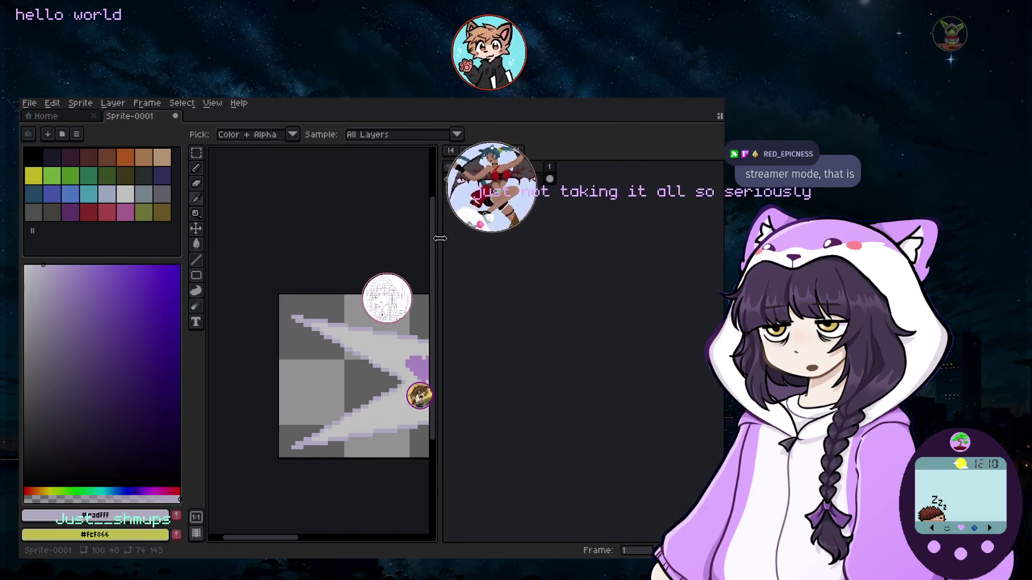
Resize the palette panel and widen the canvas against the timeline and layers panels.
{"action": "left_click_drag", "start_coordinate": [440, 237], "coordinate": [589, 242]}
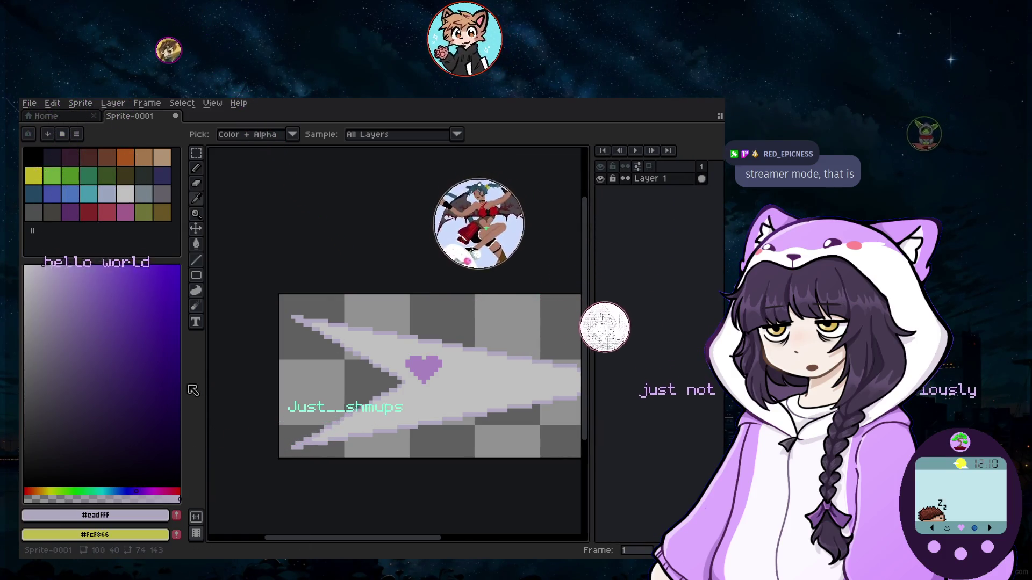
{"action": "left_click_drag", "start_coordinate": [184, 387], "coordinate": [153, 386]}
{"action": "left_click_drag", "start_coordinate": [103, 382], "coordinate": [131, 379]}
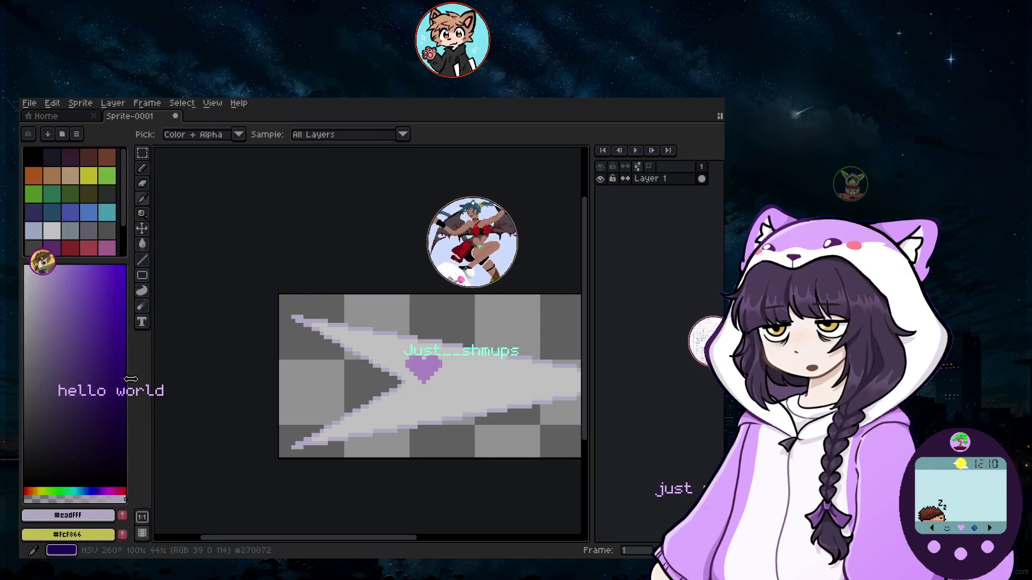
{"action": "left_click_drag", "start_coordinate": [589, 325], "coordinate": [623, 322]}
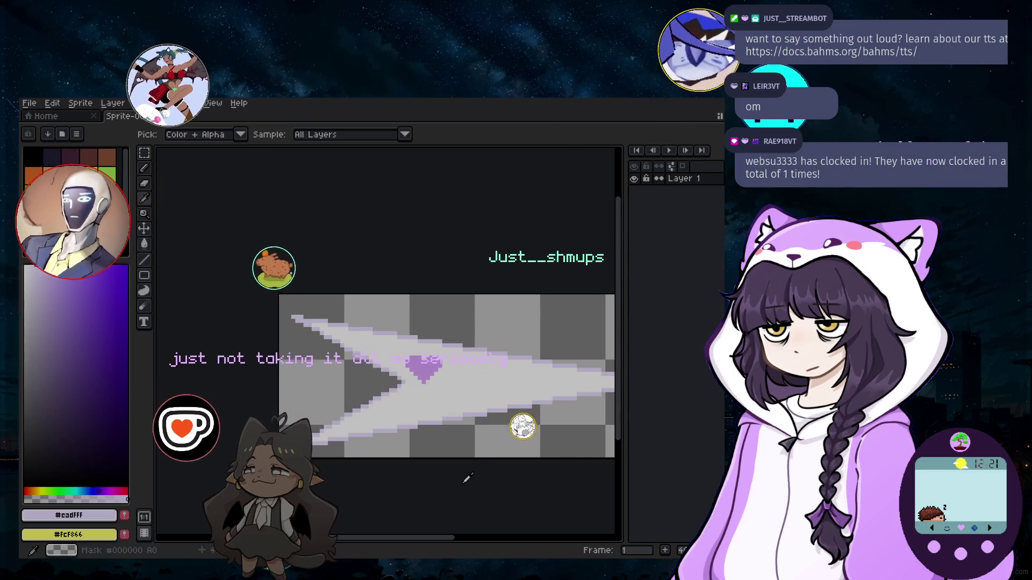
{"action": "scroll", "coordinate": [338, 484], "scroll_direction": "left", "scroll_amount": 2}
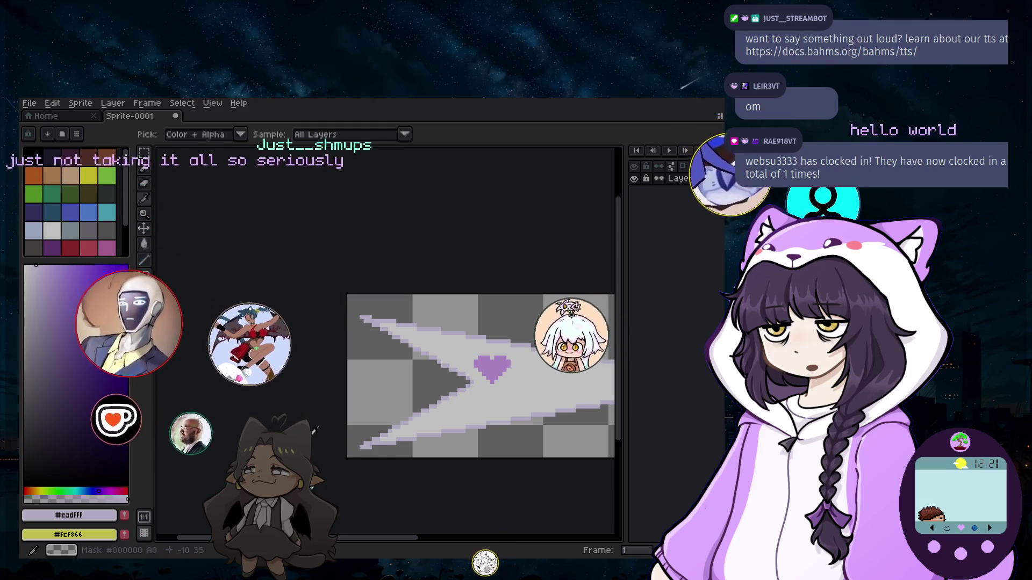
Start a new sprite from the File menu, bringing up the New Sprite settings.
{"action": "left_click", "coordinate": [28, 103]}
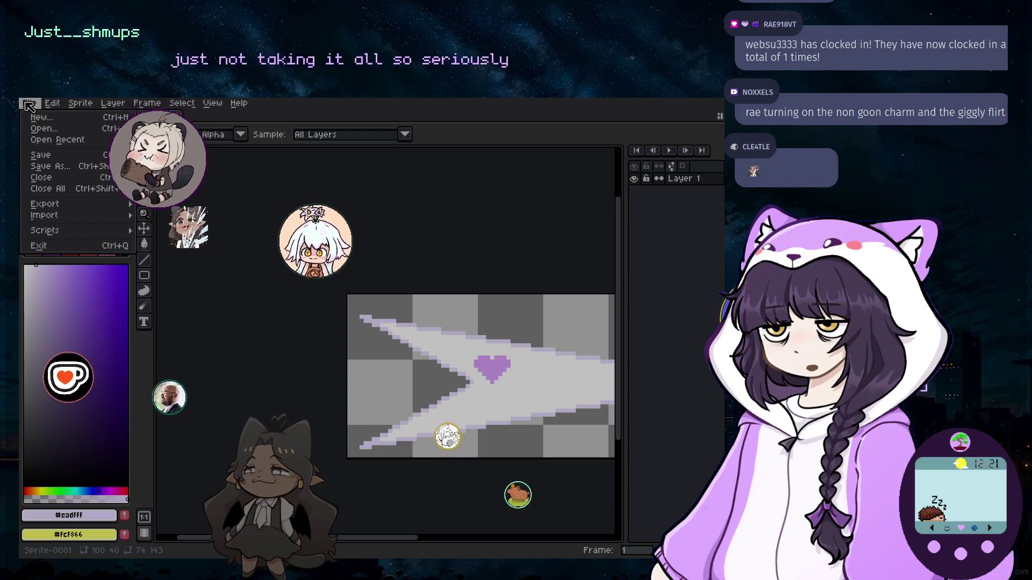
{"action": "mouse_move", "coordinate": [45, 203]}
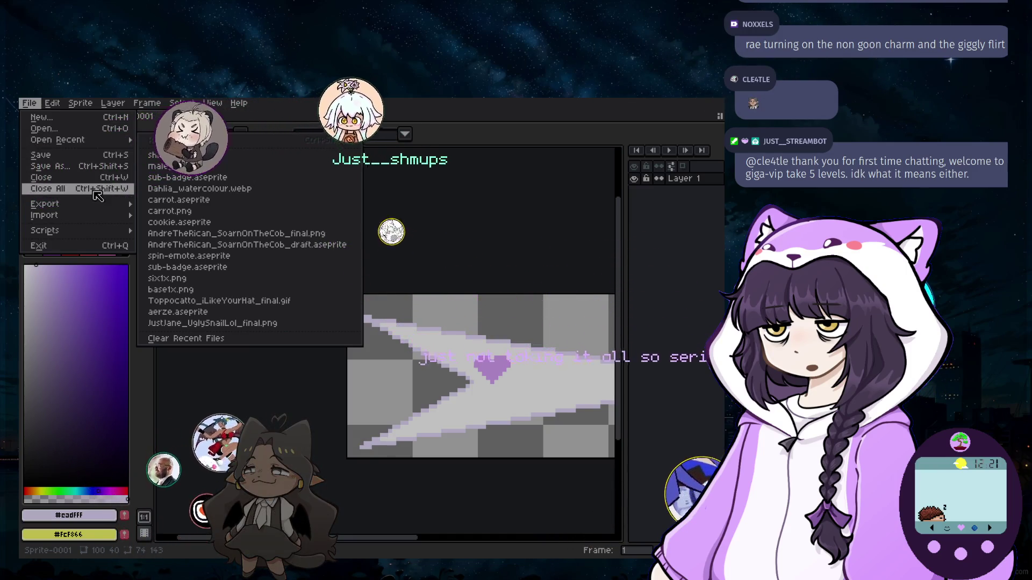
{"action": "left_click", "coordinate": [49, 118]}
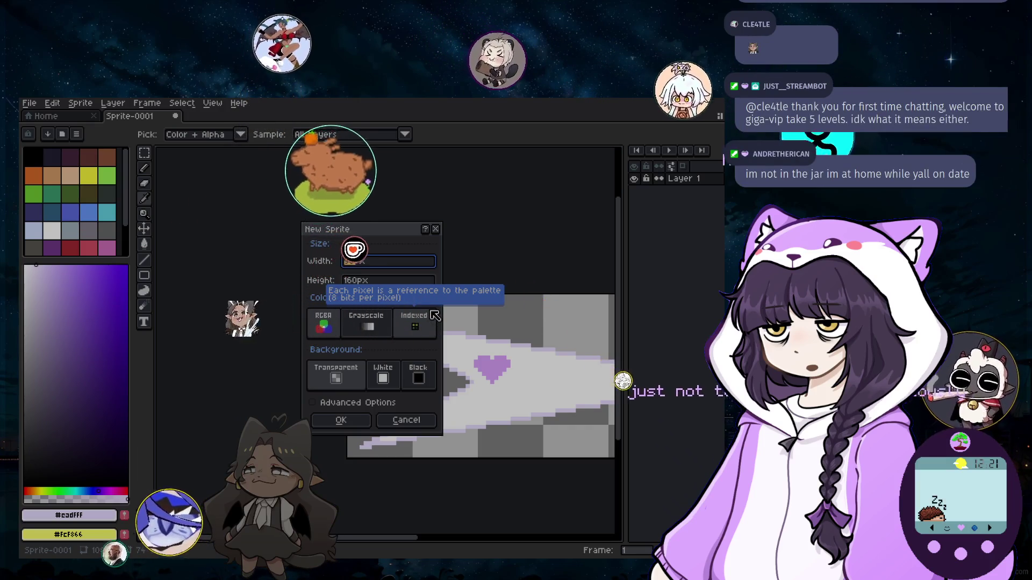
{"action": "type", "text": "180"}
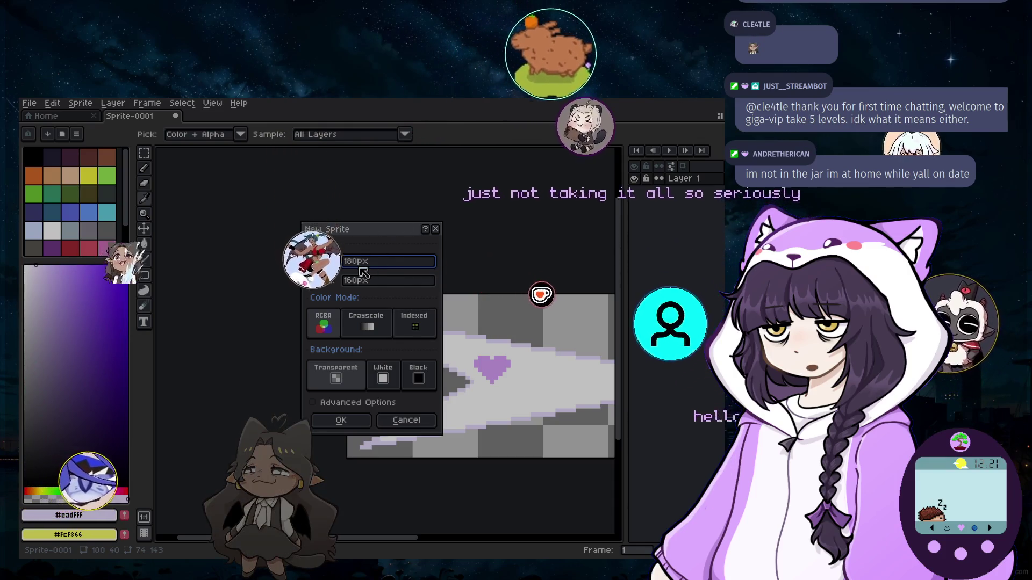
Create a new 160×300 transparent sprite, correcting the width before confirming.
{"action": "key", "text": "BackSpace"}
{"action": "key", "text": "BackSpace"}
{"action": "key", "text": "BackSpace"}
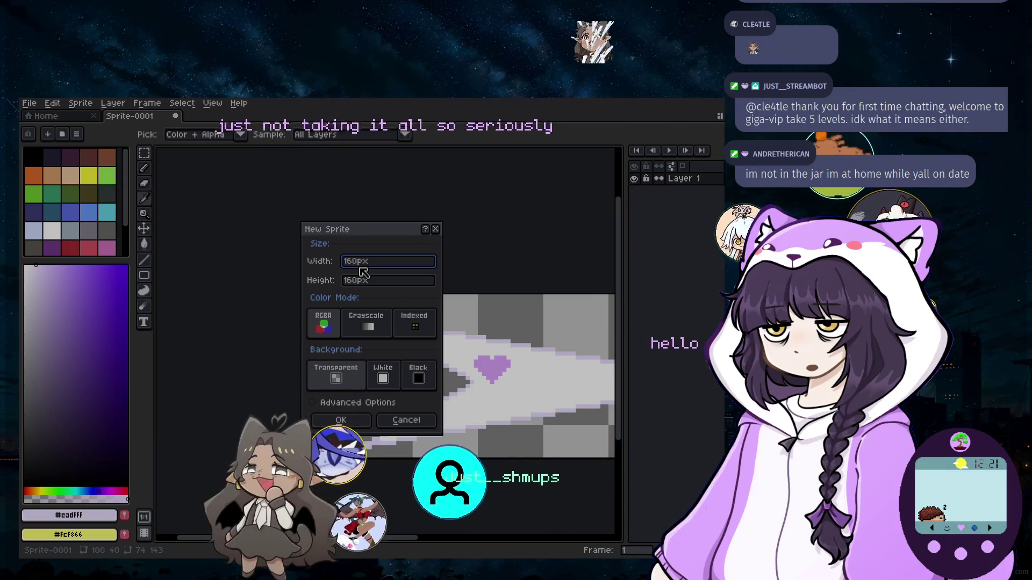
{"action": "left_click", "coordinate": [360, 281]}
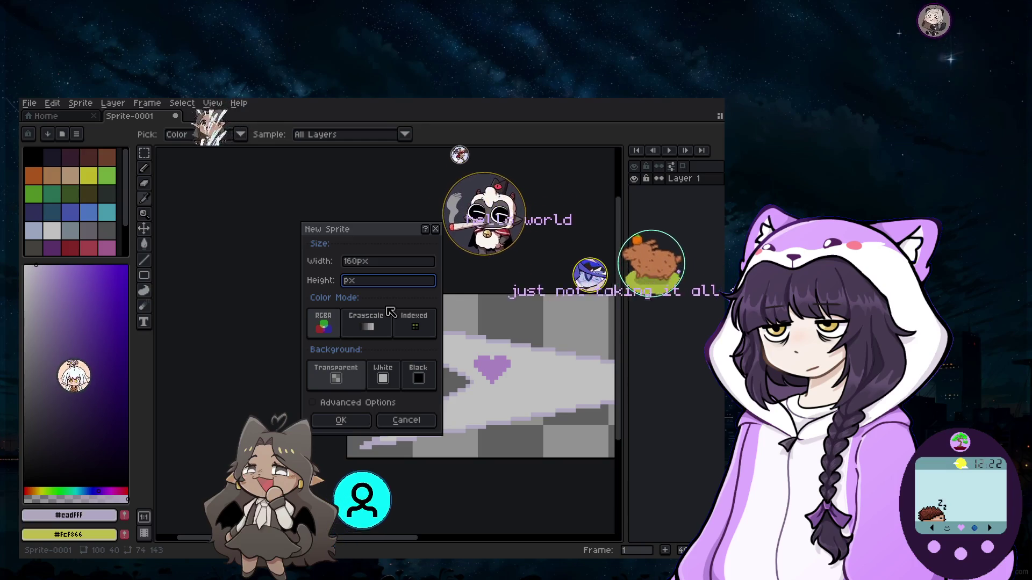
{"action": "type", "text": "300"}
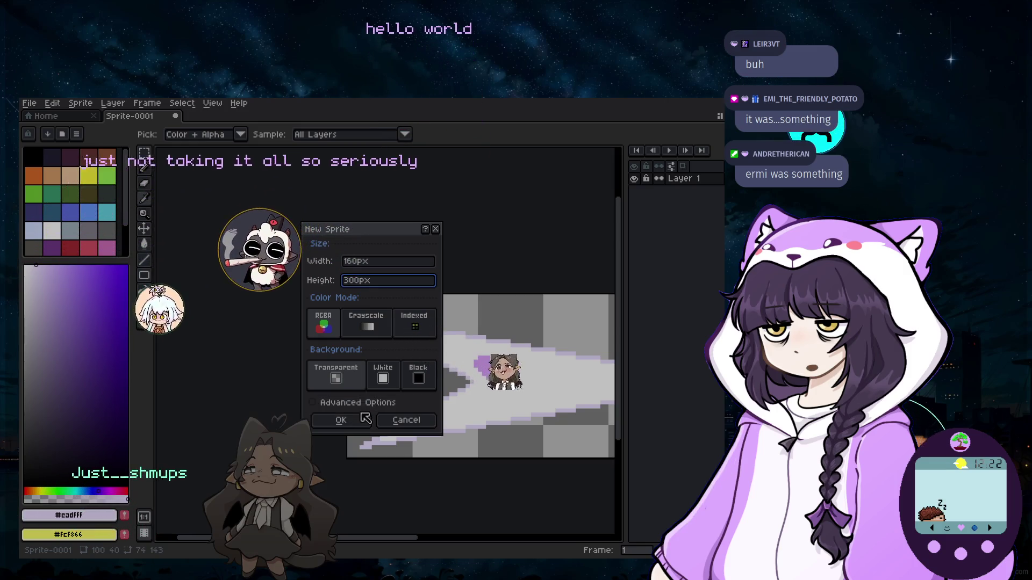
{"action": "left_click", "coordinate": [357, 422]}
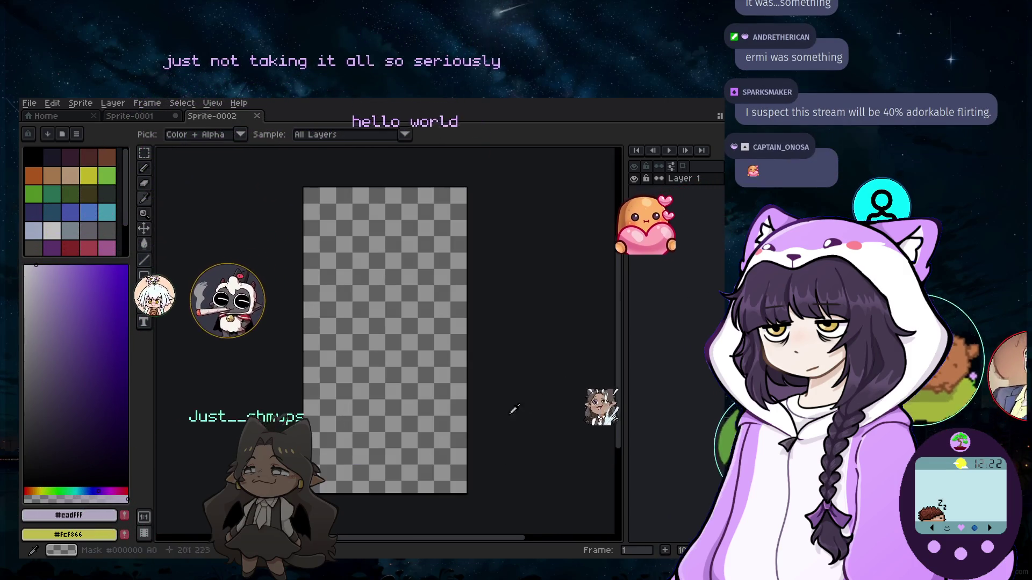
{"action": "scroll", "coordinate": [406, 295], "scroll_direction": "up", "scroll_amount": 2}
{"action": "scroll", "coordinate": [396, 302], "scroll_direction": "down", "scroll_amount": 2}
{"action": "scroll", "coordinate": [398, 311], "scroll_direction": "up", "scroll_amount": 1}
{"action": "scroll", "coordinate": [398, 310], "scroll_direction": "down", "scroll_amount": 1}
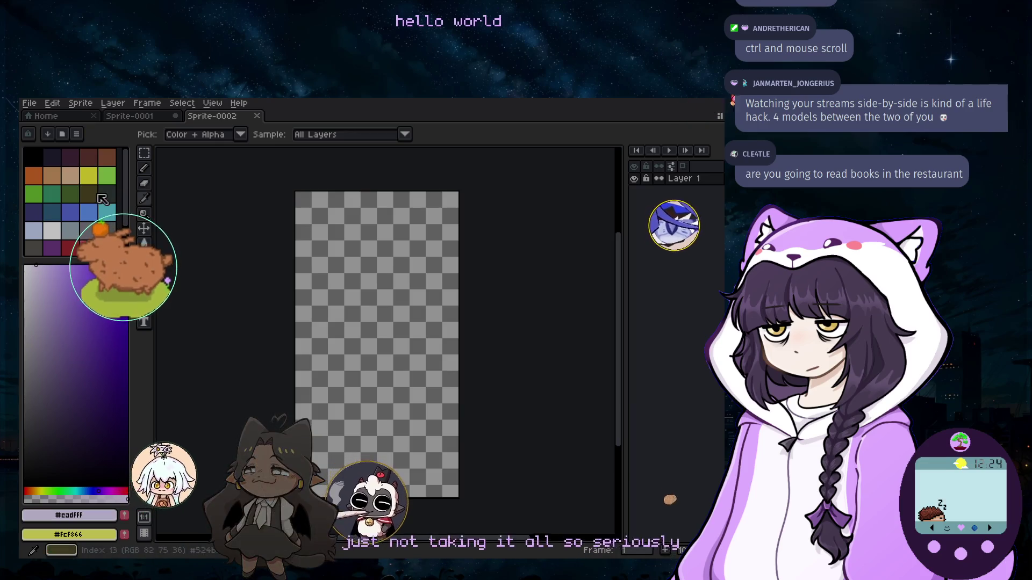
Choose green as the drawing colour and make the fill bucket the active tool.
{"action": "left_click", "coordinate": [107, 175]}
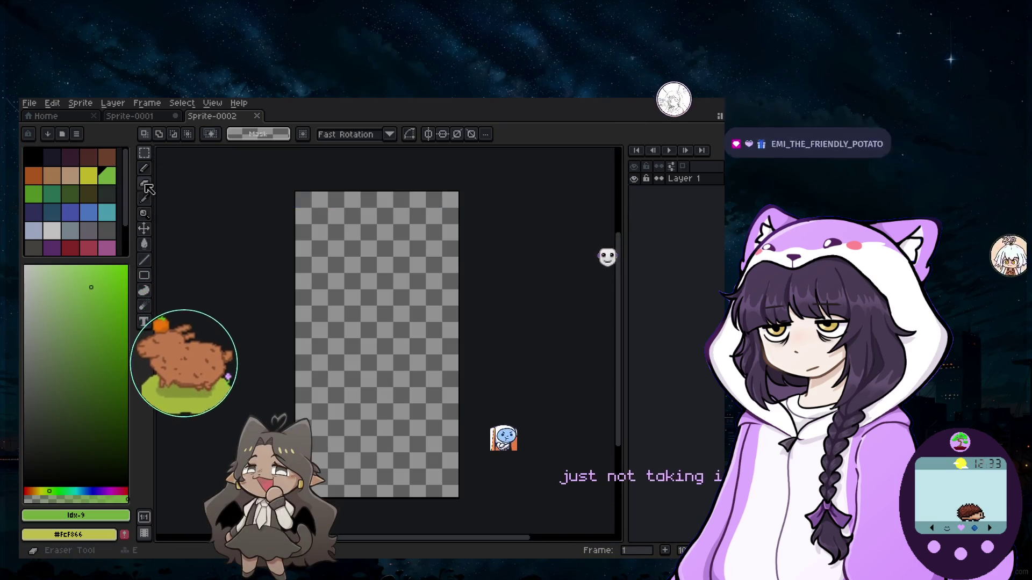
{"action": "left_click", "coordinate": [145, 243]}
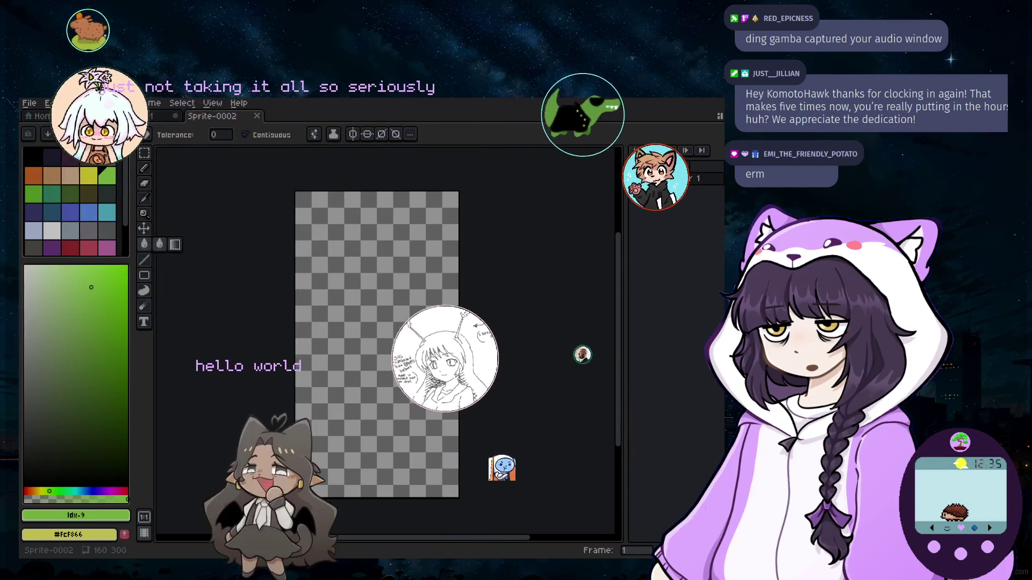
Show the layers timeline with Layer 1 and make the Aseprite window slightly narrower.
{"action": "key", "text": "ctrl+Tab"}
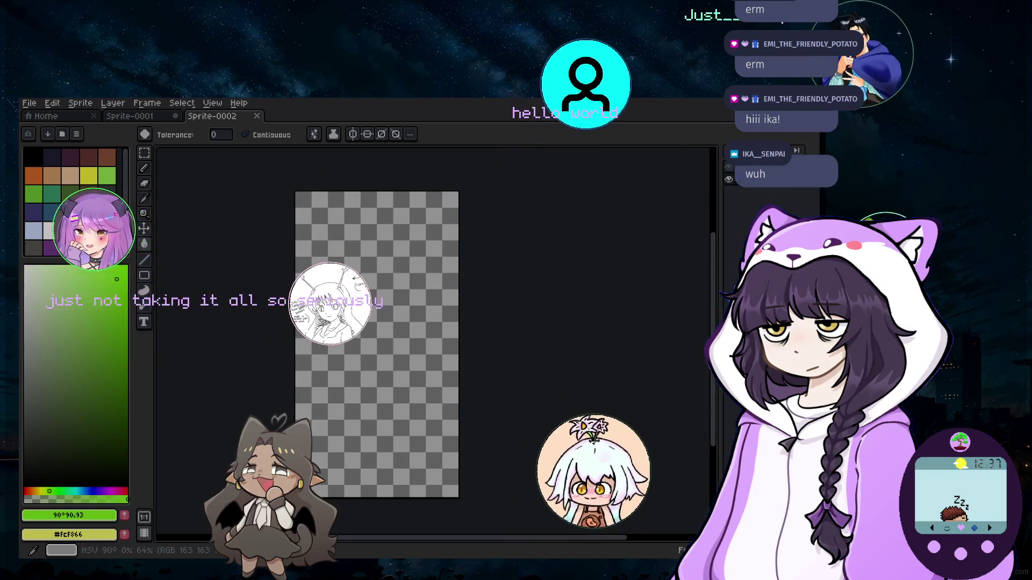
{"action": "left_click_drag", "start_coordinate": [724, 323], "coordinate": [698, 323]}
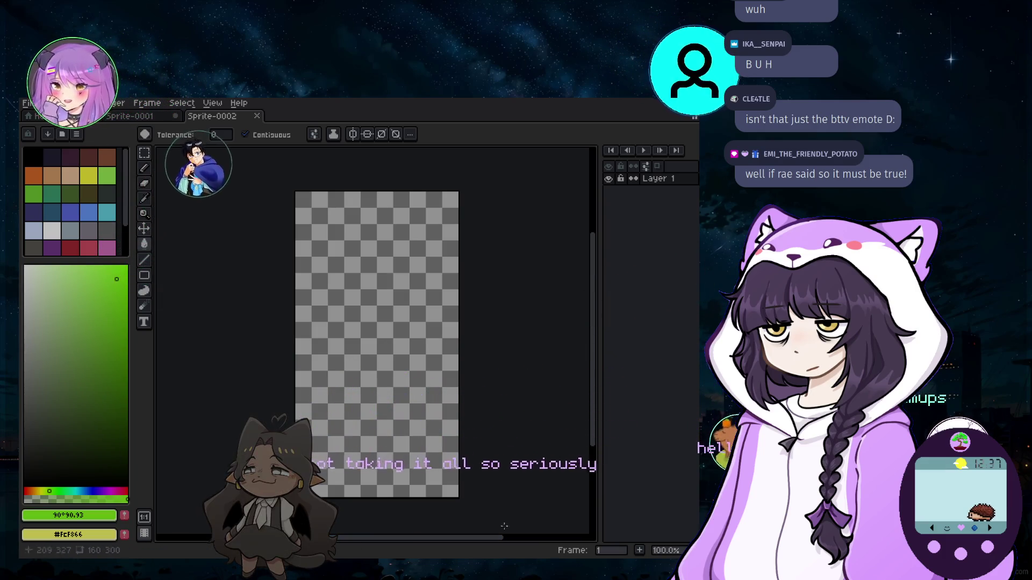
{"action": "key", "text": "f"}
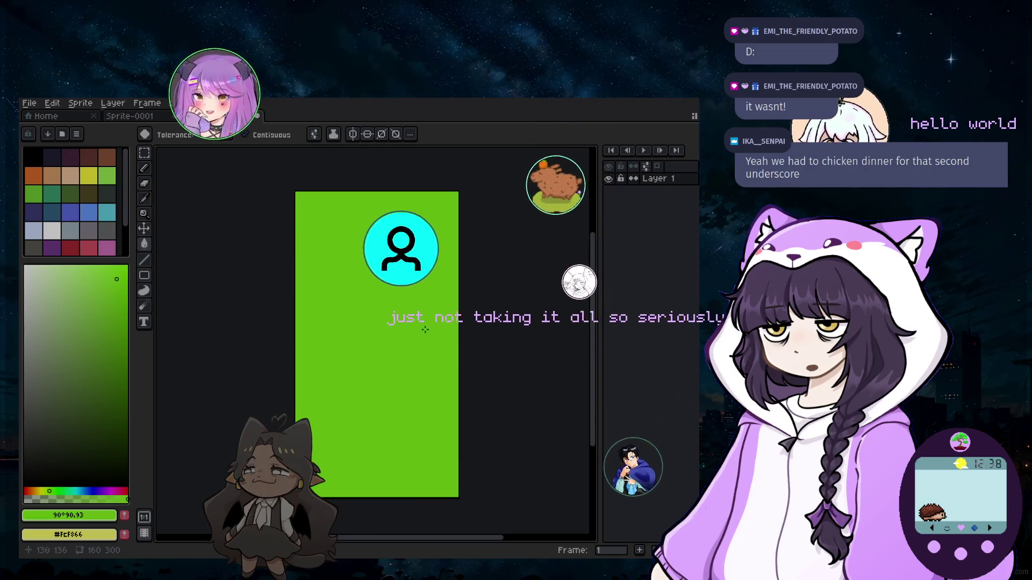
{"action": "key", "text": "ctrl+z"}
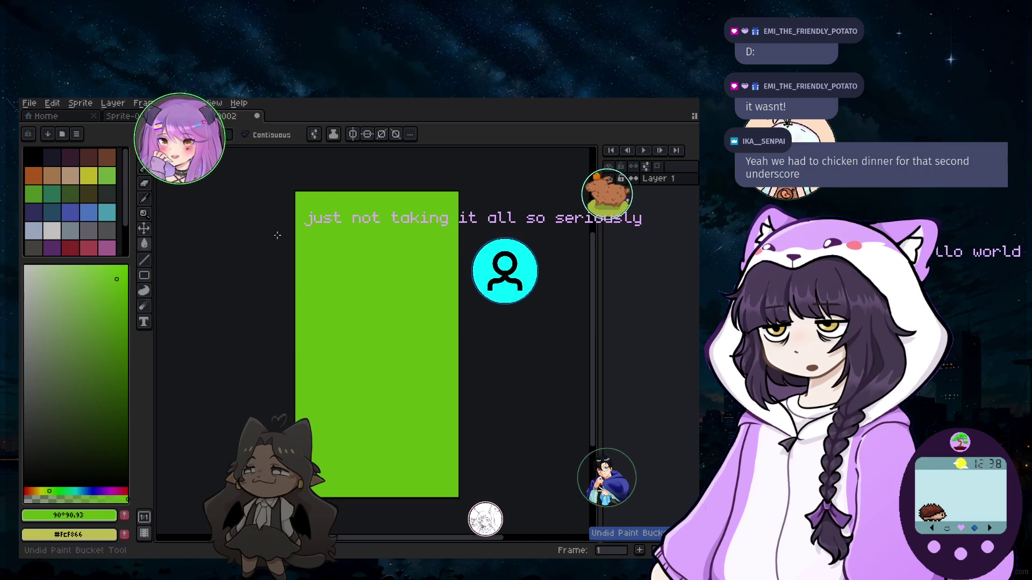
{"action": "key", "text": "ctrl+z"}
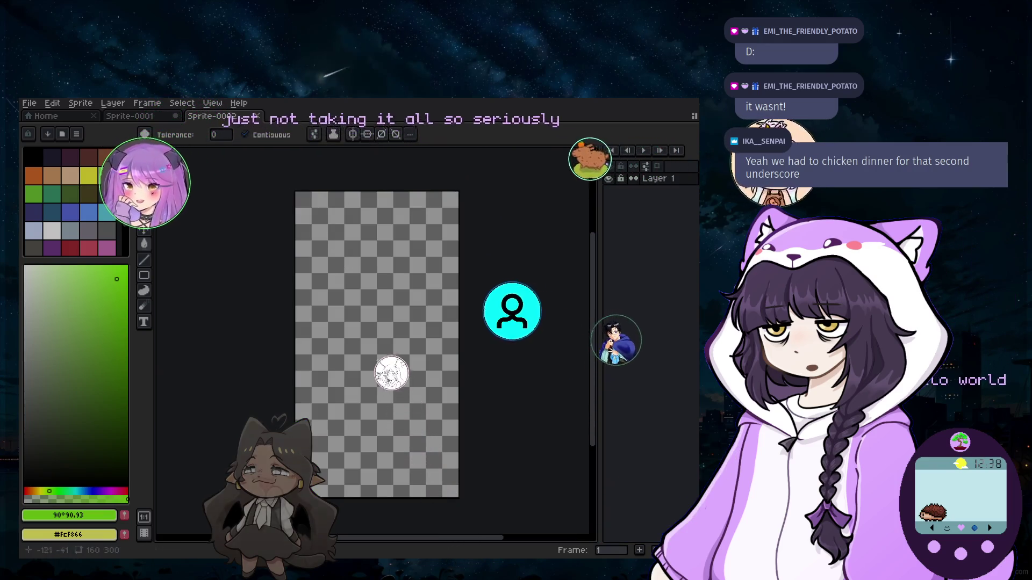
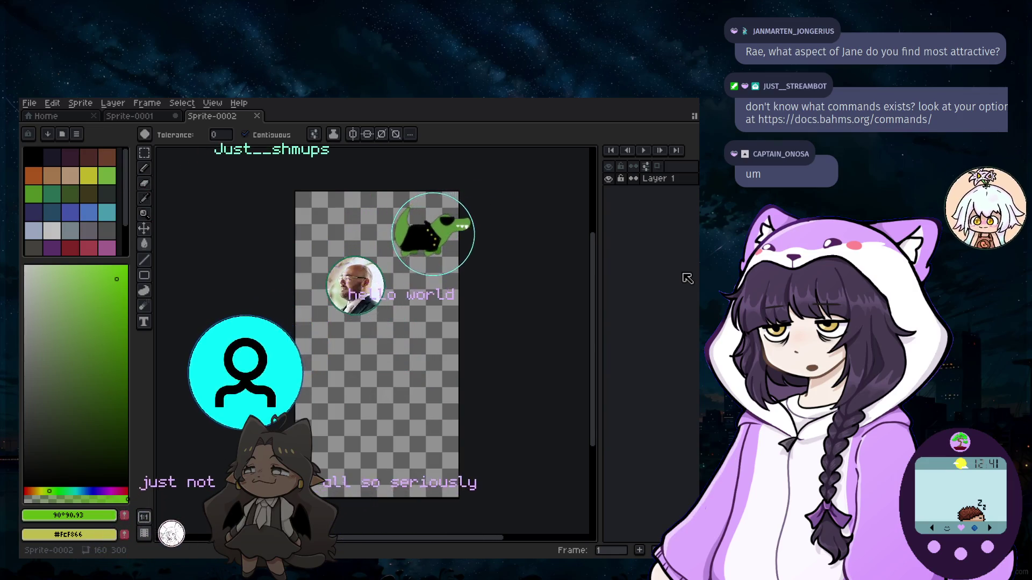
Widen the timeline's layer name column so Layer 1 shows beside the frames.
{"action": "mouse_move", "coordinate": [687, 278]}
{"action": "left_mouse_down"}
{"action": "mouse_move", "coordinate": [617, 243]}
{"action": "mouse_move", "coordinate": [604, 258]}
{"action": "mouse_move", "coordinate": [549, 258]}
{"action": "left_mouse_up"}
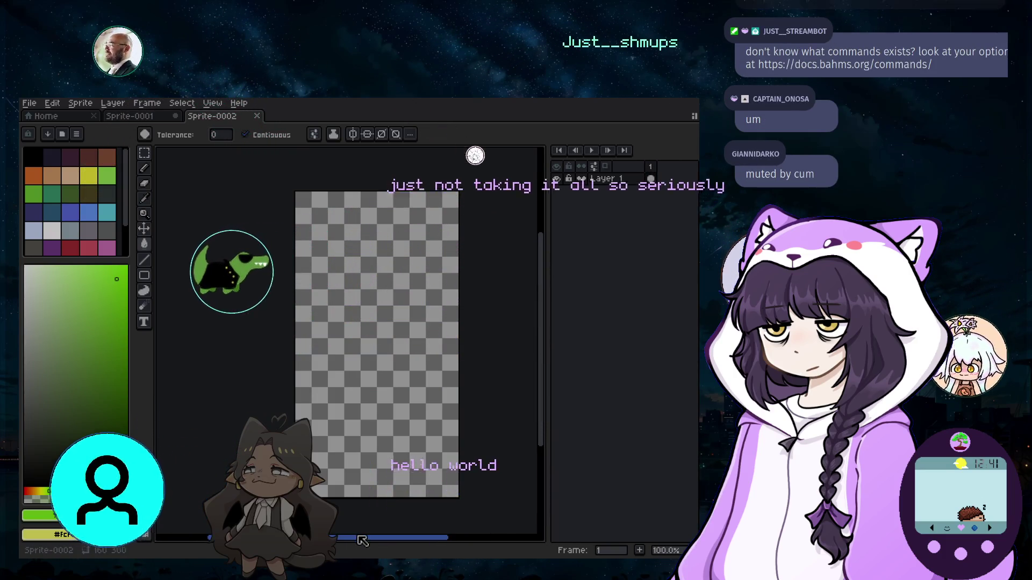
{"action": "left_click_drag", "start_coordinate": [363, 541], "coordinate": [376, 540]}
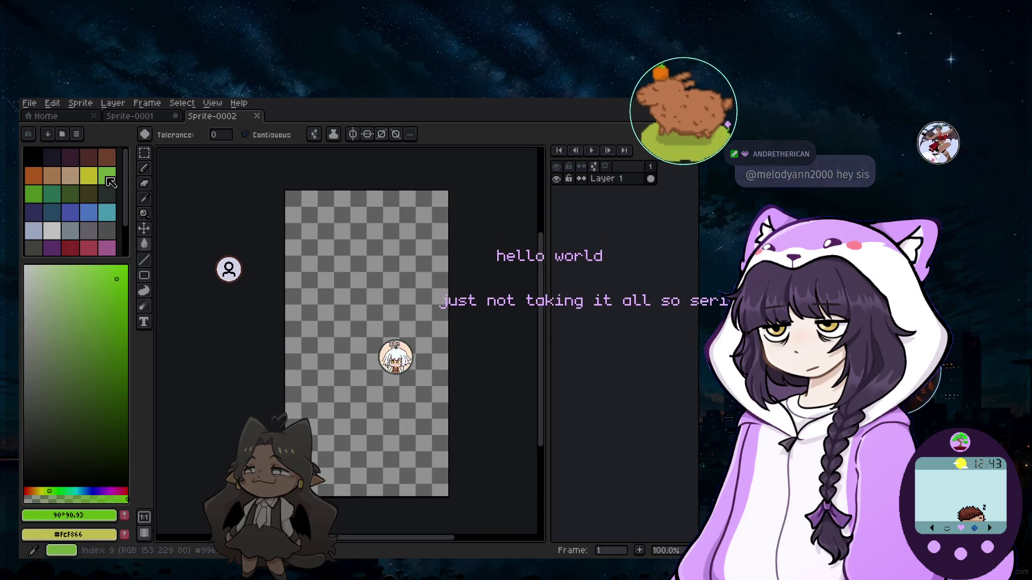
Test a green bucket fill and undo it, then ready the pencil with a larger 64px green brush.
{"action": "left_click", "coordinate": [110, 183]}
{"action": "left_click", "coordinate": [335, 261]}
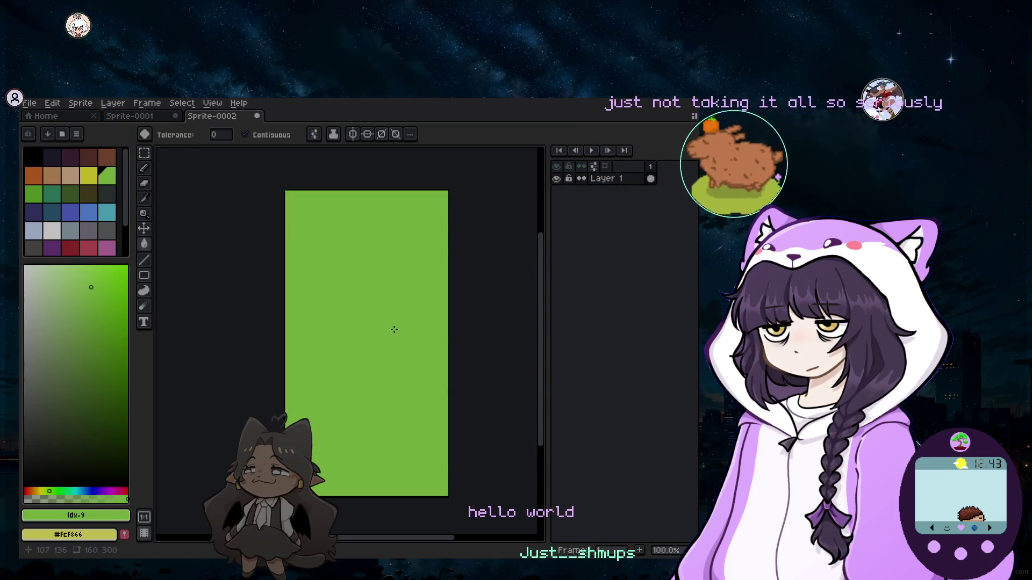
{"action": "key", "text": "ctrl+z"}
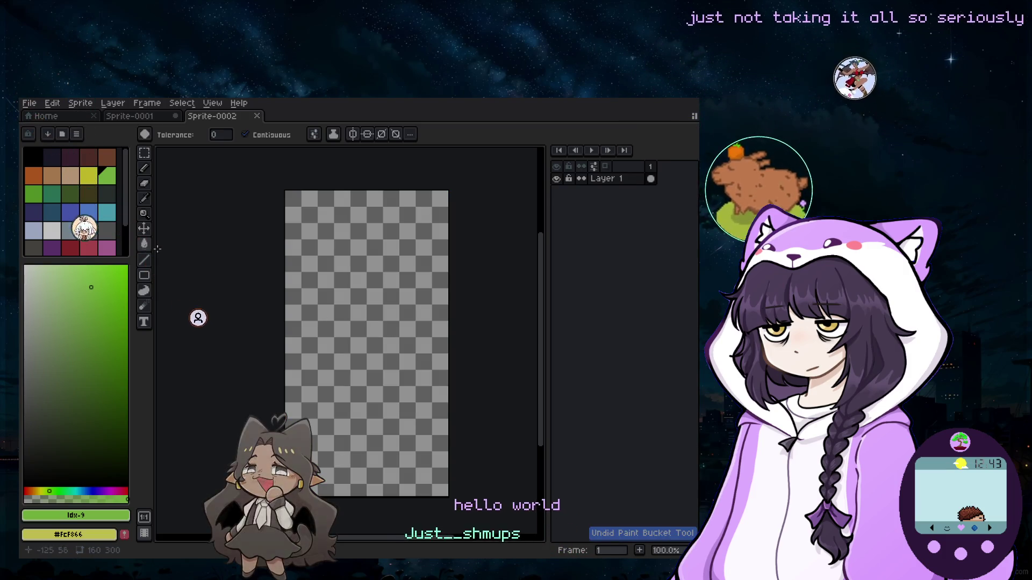
{"action": "left_click", "coordinate": [146, 169]}
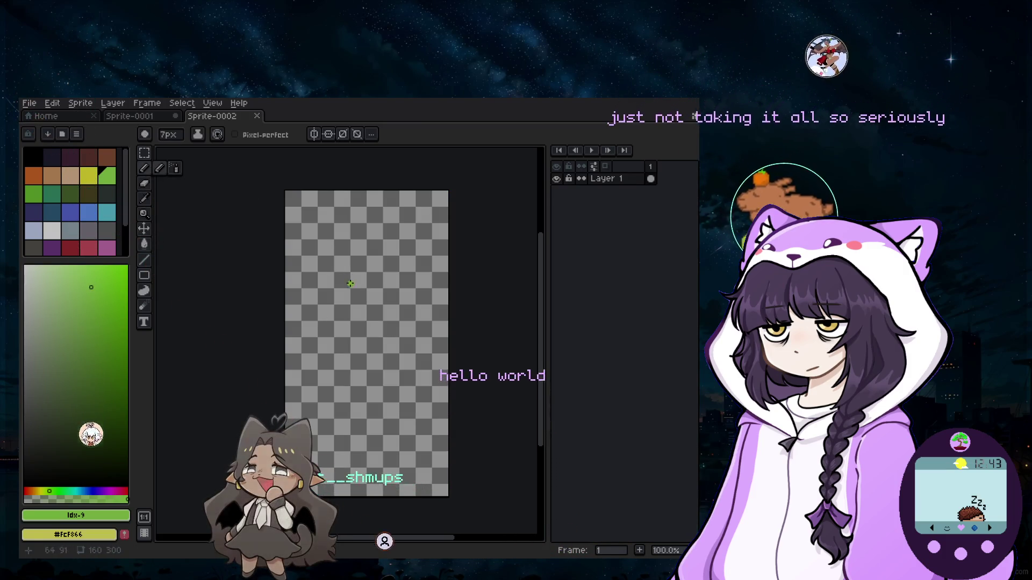
{"action": "key", "text": "plus"}
{"action": "key", "text": "plus"}
{"action": "key", "text": "plus"}
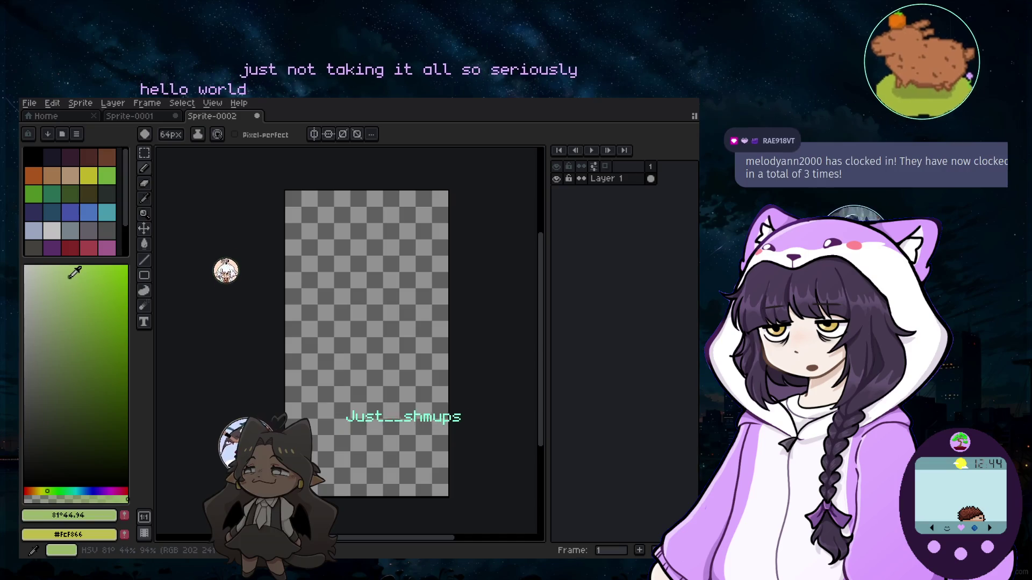
Undo a test dab, add Layer 2 above Layer 1 and bring up its properties for renaming.
{"action": "left_click", "coordinate": [378, 274]}
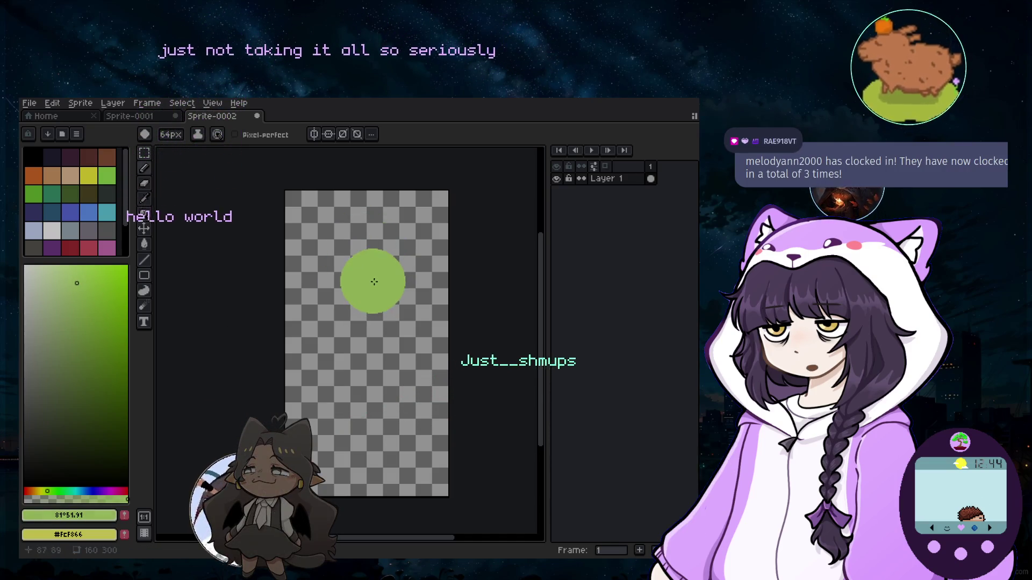
{"action": "key", "text": "ctrl+z"}
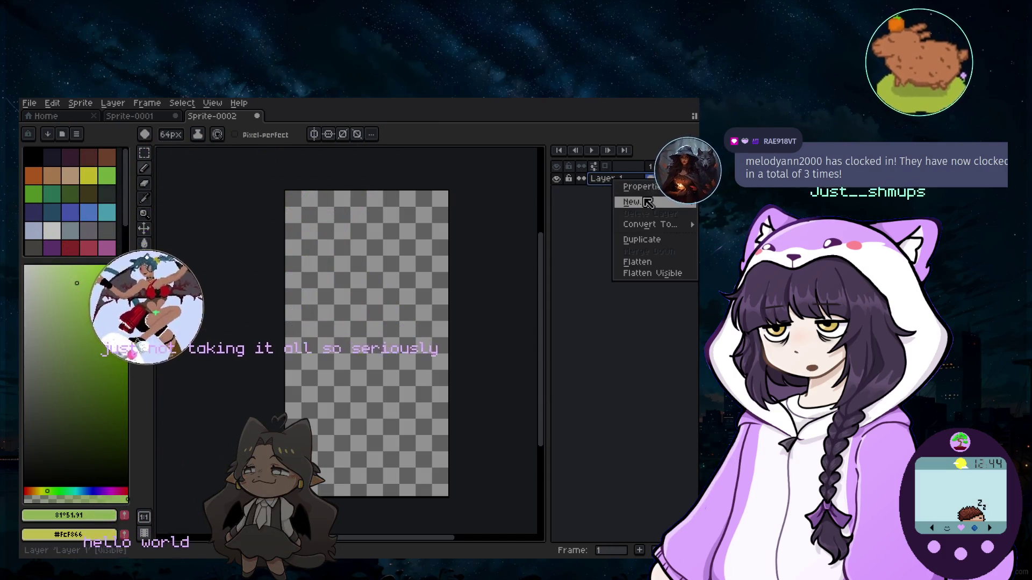
{"action": "left_click", "coordinate": [578, 208]}
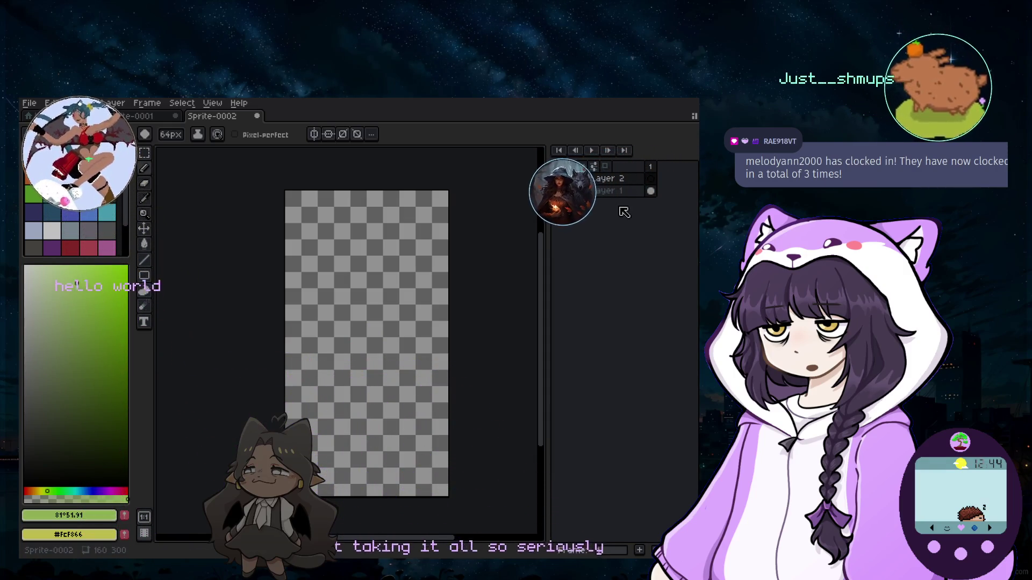
{"action": "double_click", "coordinate": [612, 180]}
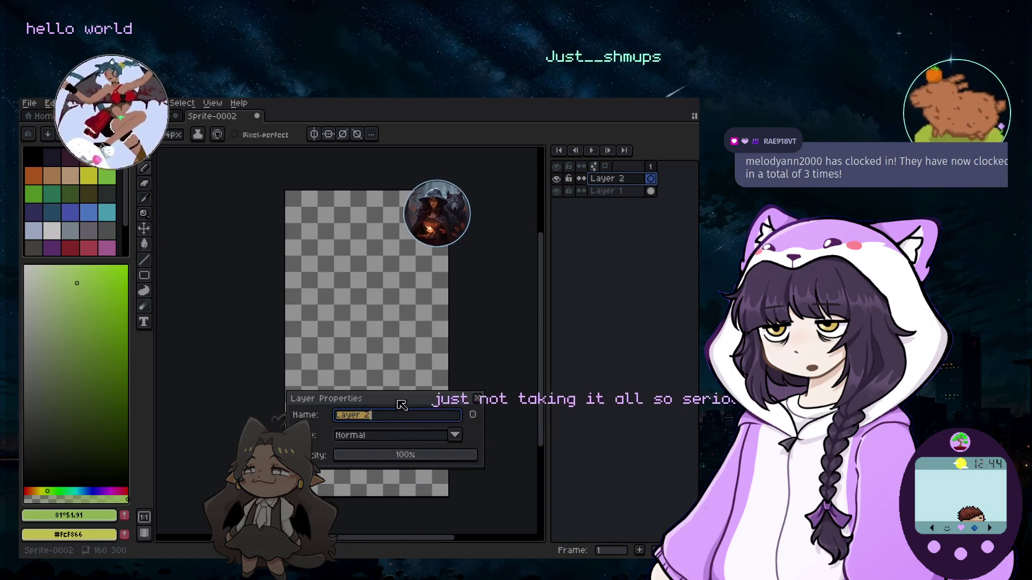
{"action": "left_click_drag", "start_coordinate": [401, 400], "coordinate": [623, 222]}
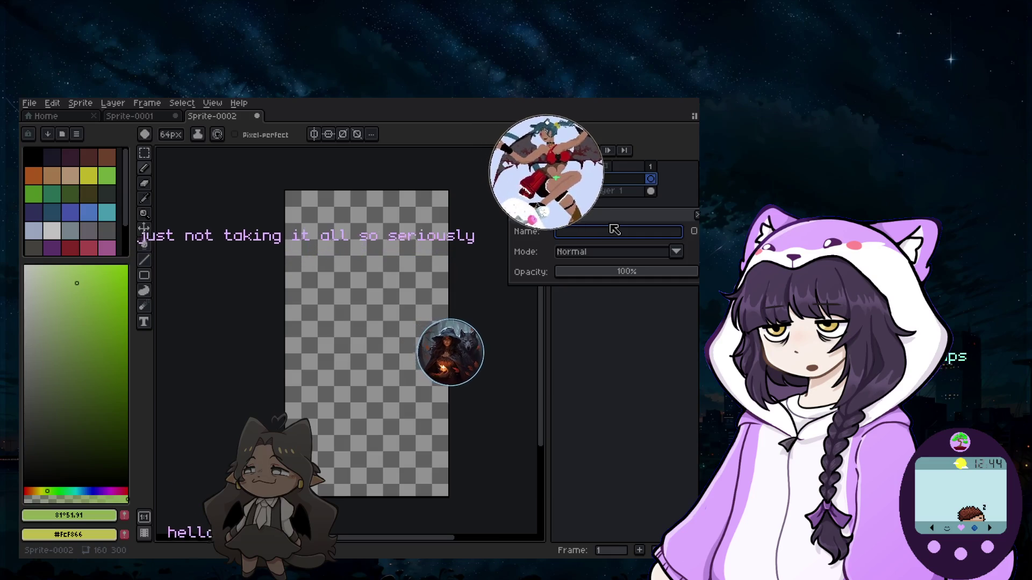
Name the new layer flesh and undo extra pencil strokes, leaving one green dab.
{"action": "key", "text": "Return"}
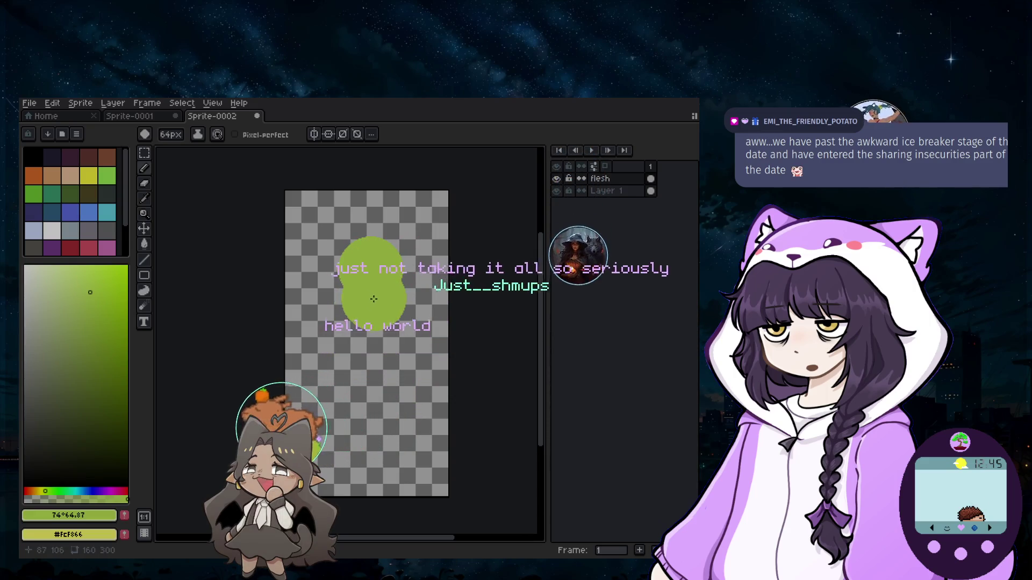
{"action": "key", "text": "ctrl+z"}
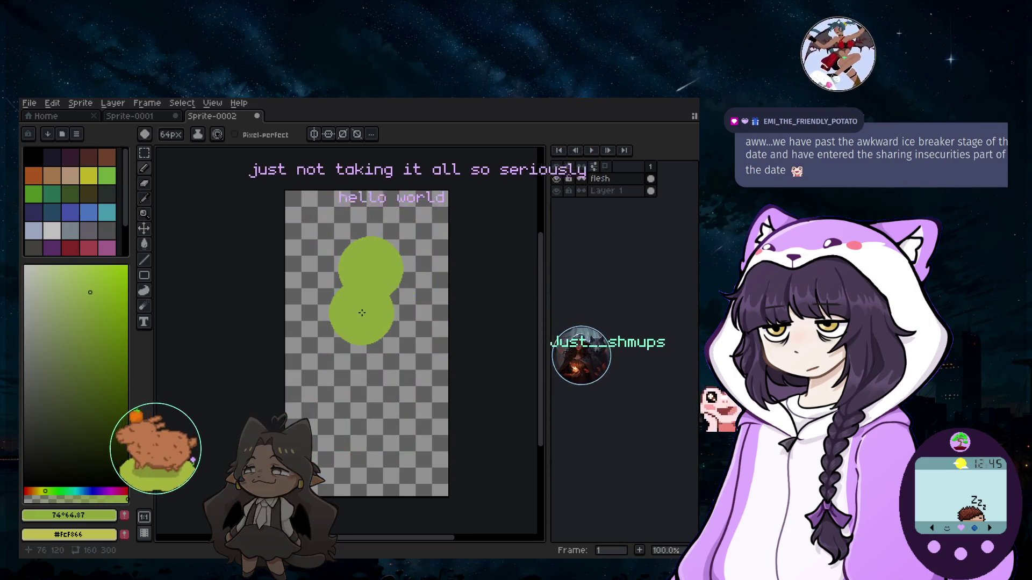
{"action": "key", "text": "ctrl+z"}
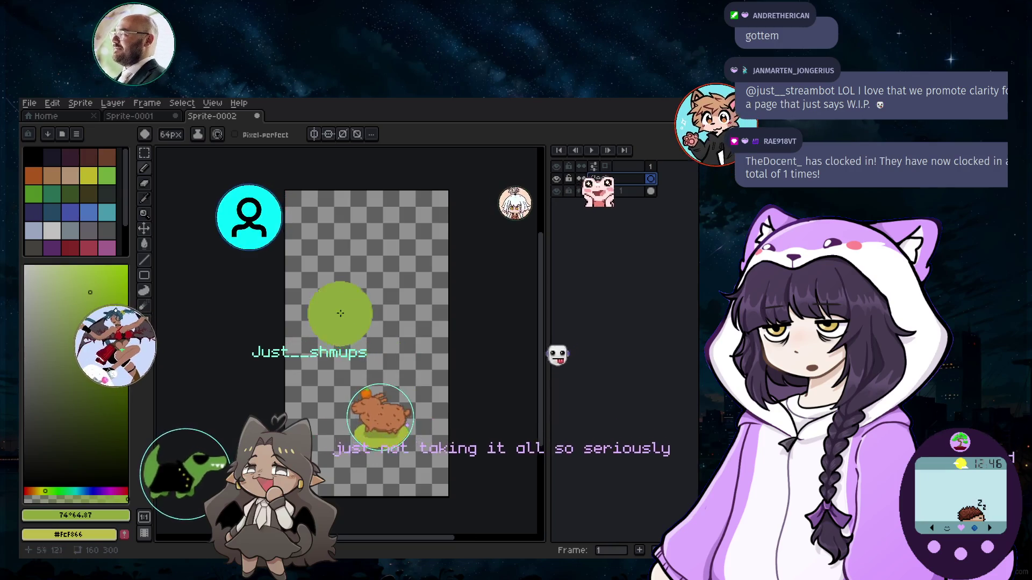
Choose a paler green and mark a tall 101×163 oval selection for the avocado body.
{"action": "left_click", "coordinate": [84, 302]}
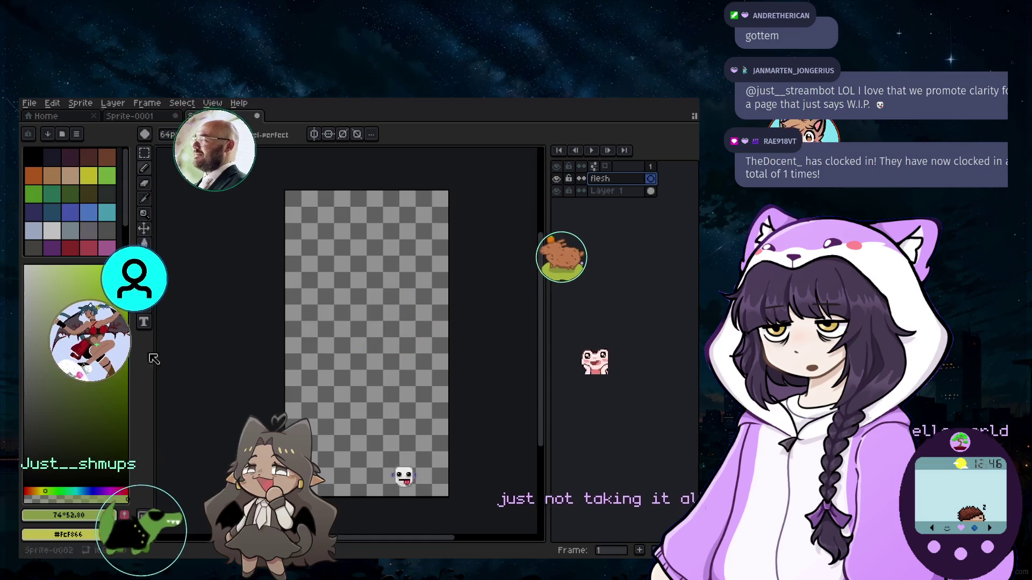
{"action": "left_click", "coordinate": [64, 285]}
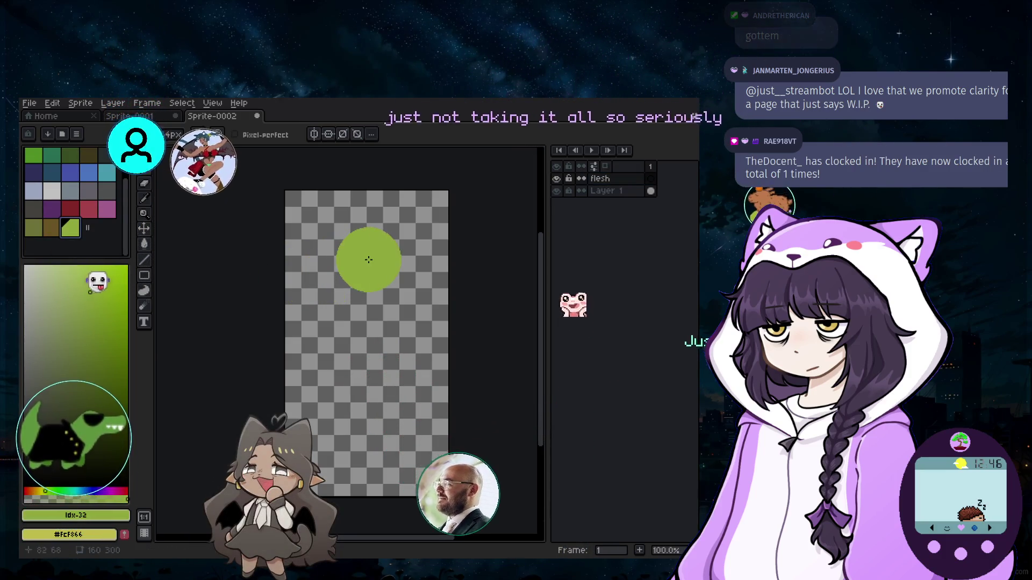
{"action": "left_click", "coordinate": [146, 153]}
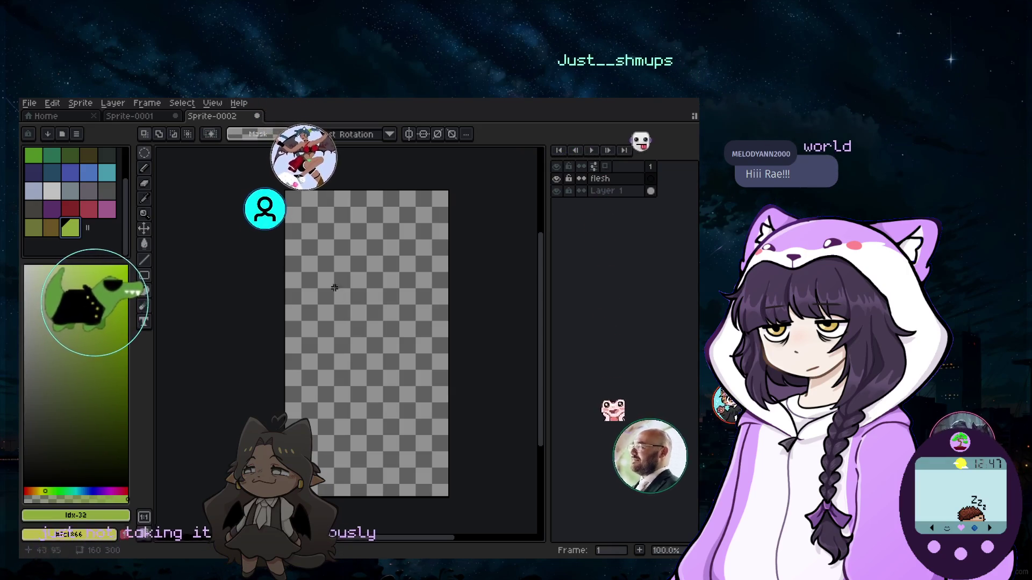
{"action": "left_click_drag", "start_coordinate": [310, 263], "coordinate": [418, 433]}
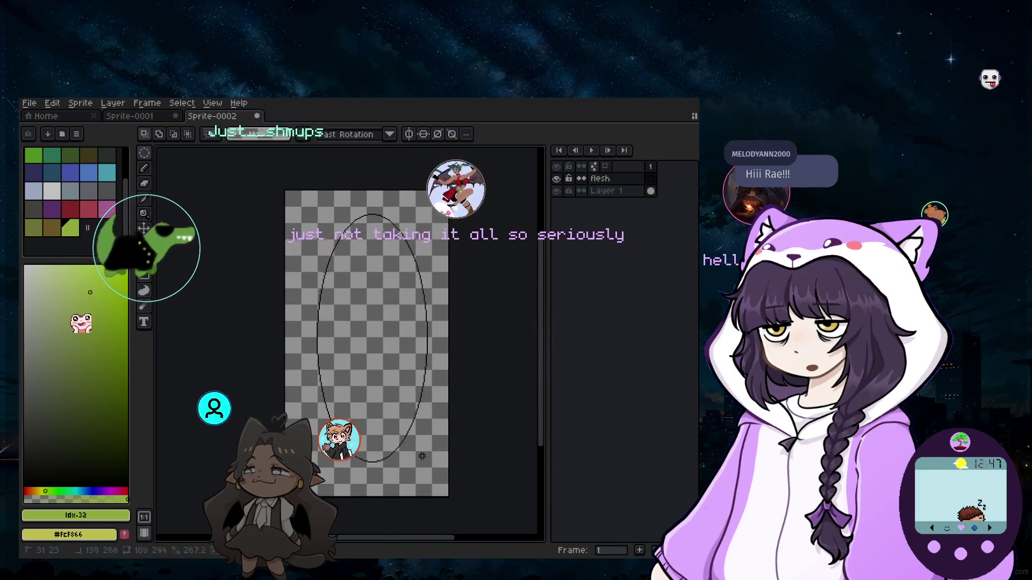
Nudge the oval selection up-left, fill it solid green and start a round selection at its base.
{"action": "left_click", "coordinate": [362, 351]}
{"action": "key", "text": "Left"}
{"action": "key", "text": "Up"}
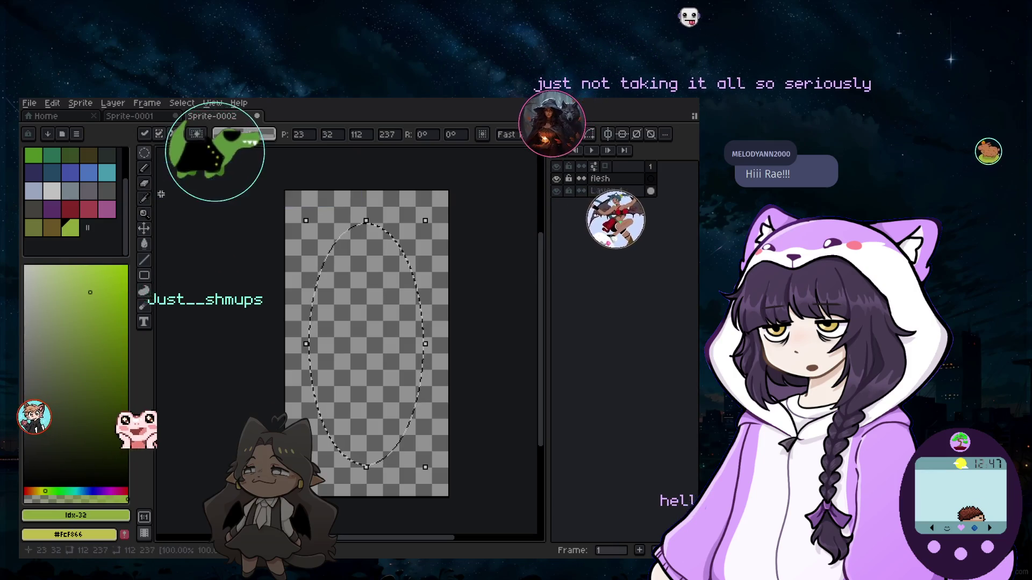
{"action": "key", "text": "g"}
{"action": "left_click", "coordinate": [393, 299]}
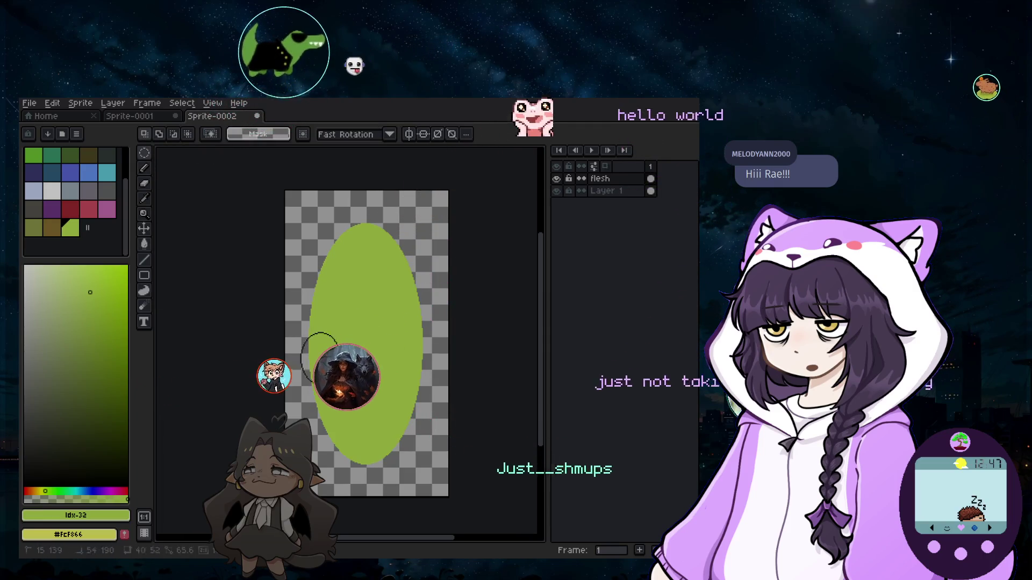
{"action": "left_click_drag", "start_coordinate": [432, 476], "coordinate": [401, 392]}
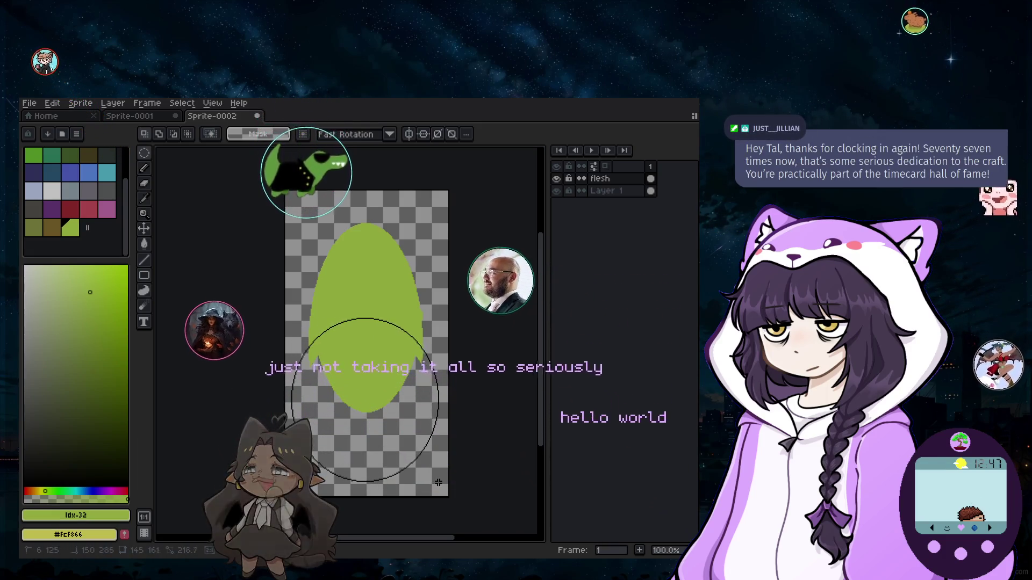
Fill a wider circle over the ellipse's bottom green to form a pear-like avocado body.
{"action": "left_click_drag", "start_coordinate": [434, 457], "coordinate": [386, 421]}
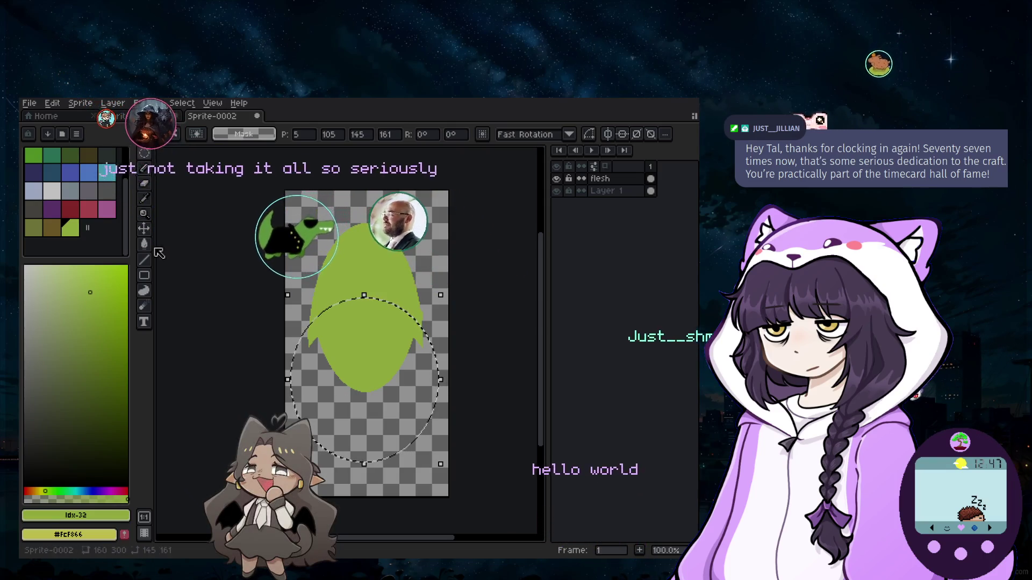
{"action": "left_click", "coordinate": [143, 244]}
{"action": "left_click", "coordinate": [365, 416]}
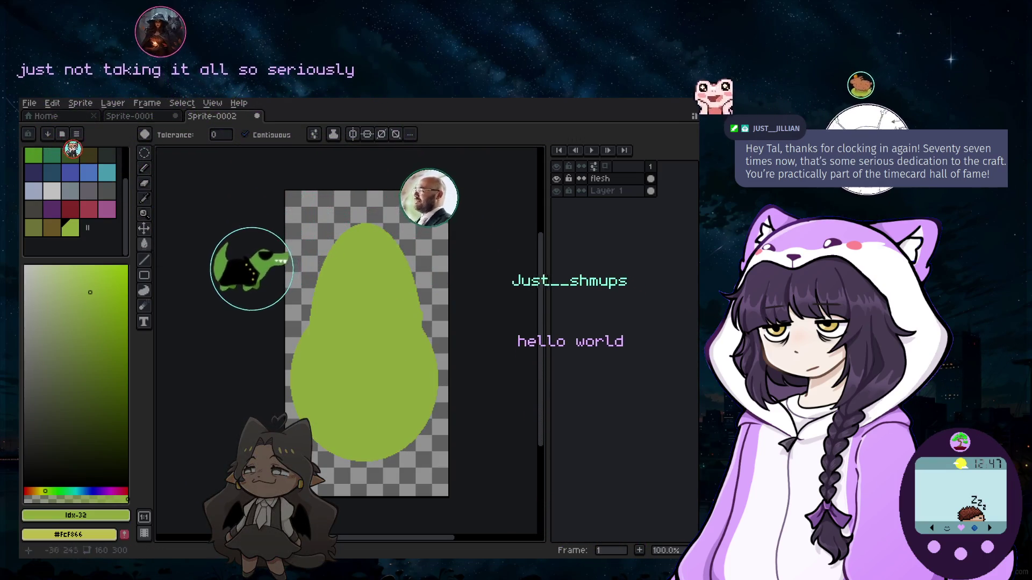
{"action": "key", "text": "b"}
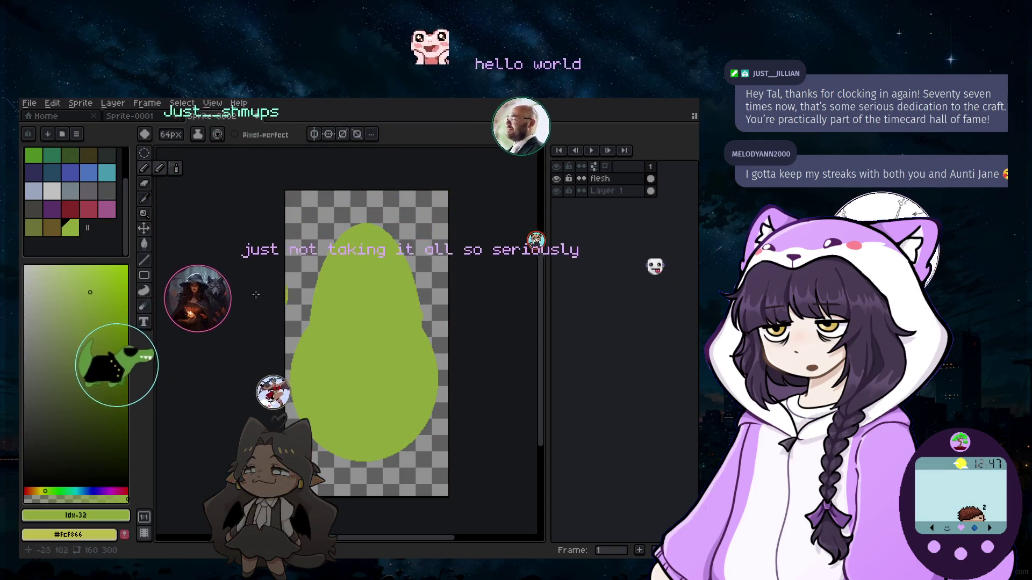
{"action": "key", "text": "m"}
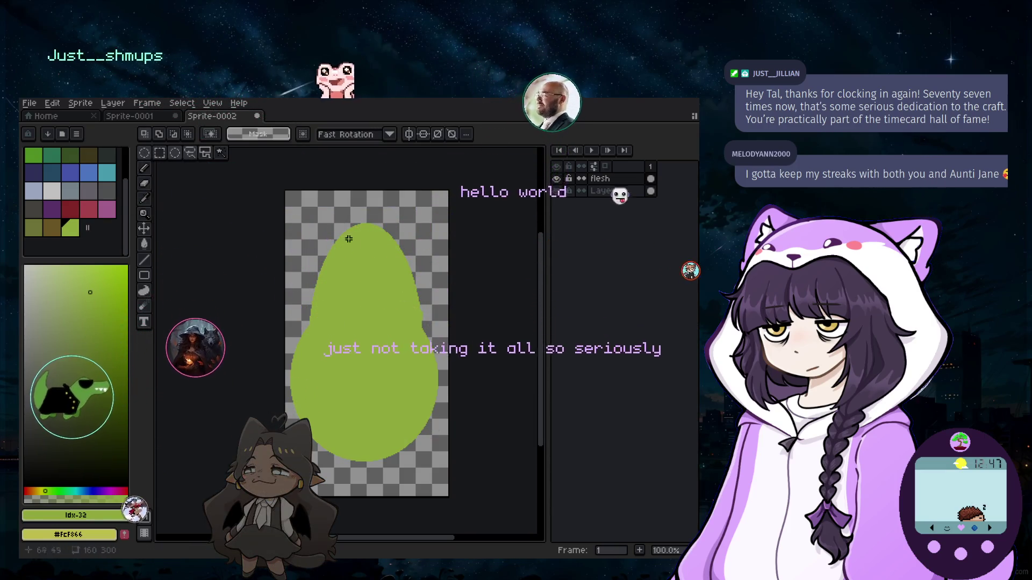
{"action": "key", "text": "ctrl+a"}
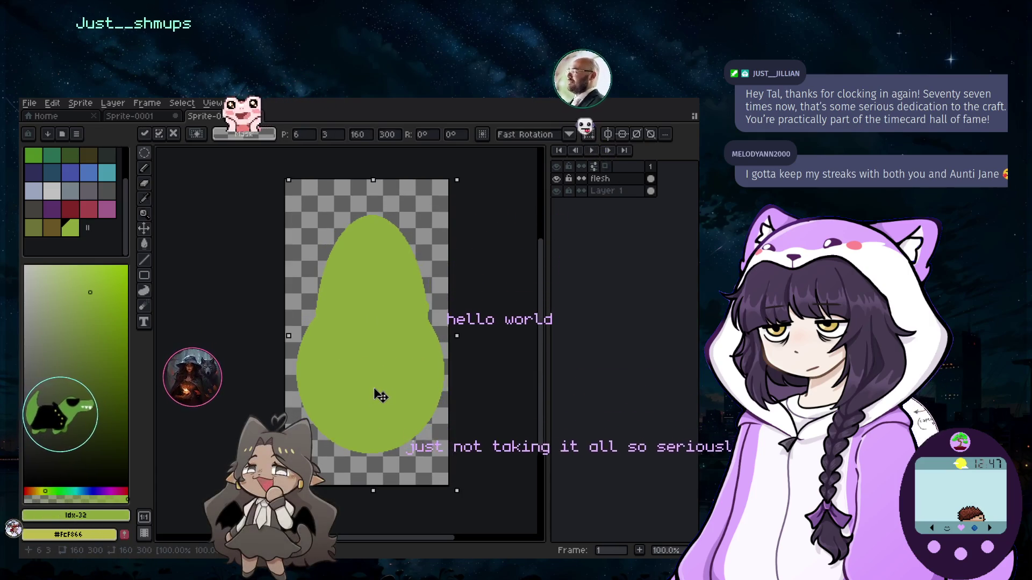
{"action": "key", "text": "ctrl+d"}
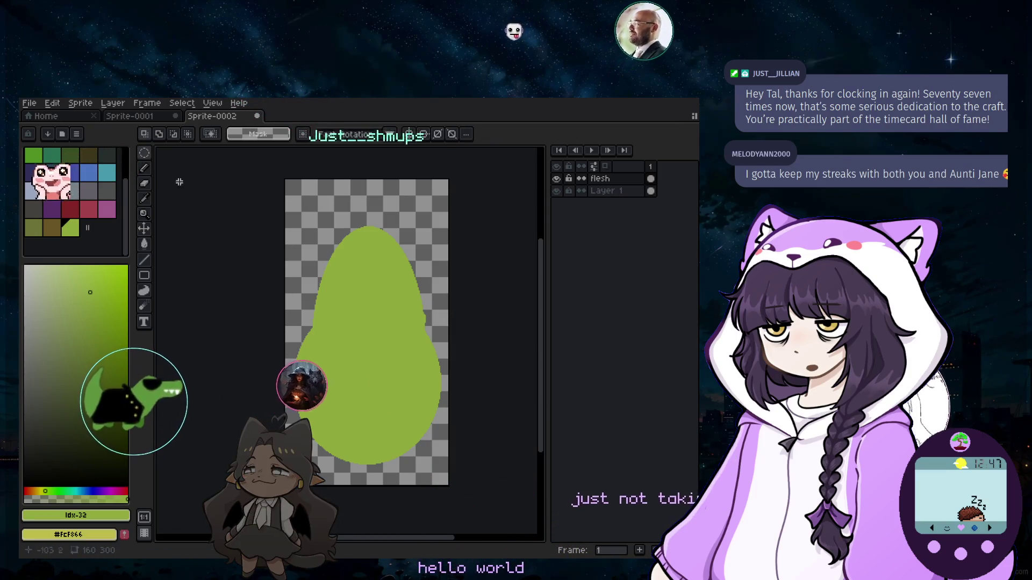
{"action": "left_click", "coordinate": [145, 169]}
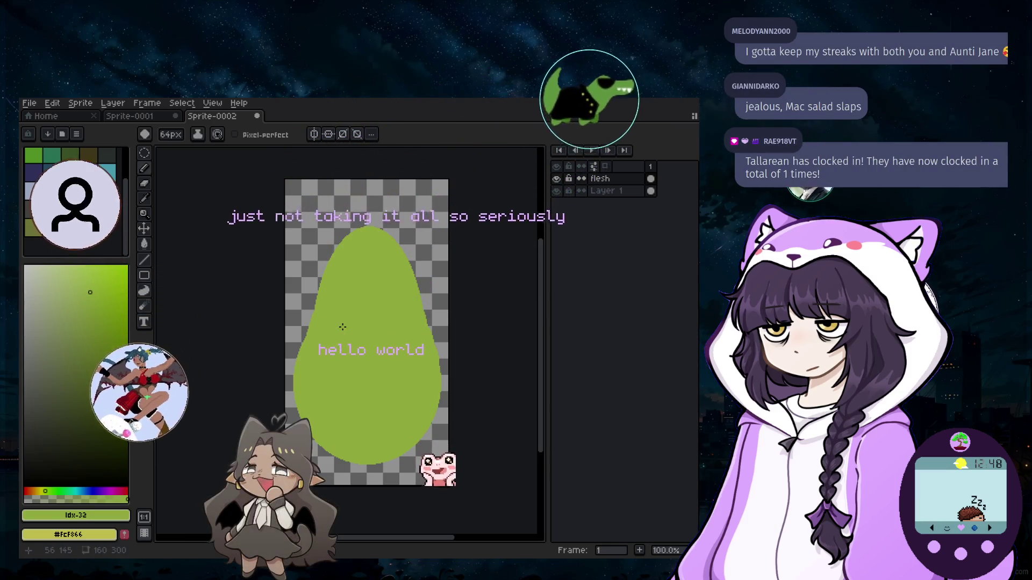
Recolour the avocado body dark green then bright yellow-green, undoing stray strokes and a background fill.
{"action": "left_click_drag", "start_coordinate": [346, 325], "coordinate": [366, 468]}
{"action": "key", "text": "ctrl+z"}
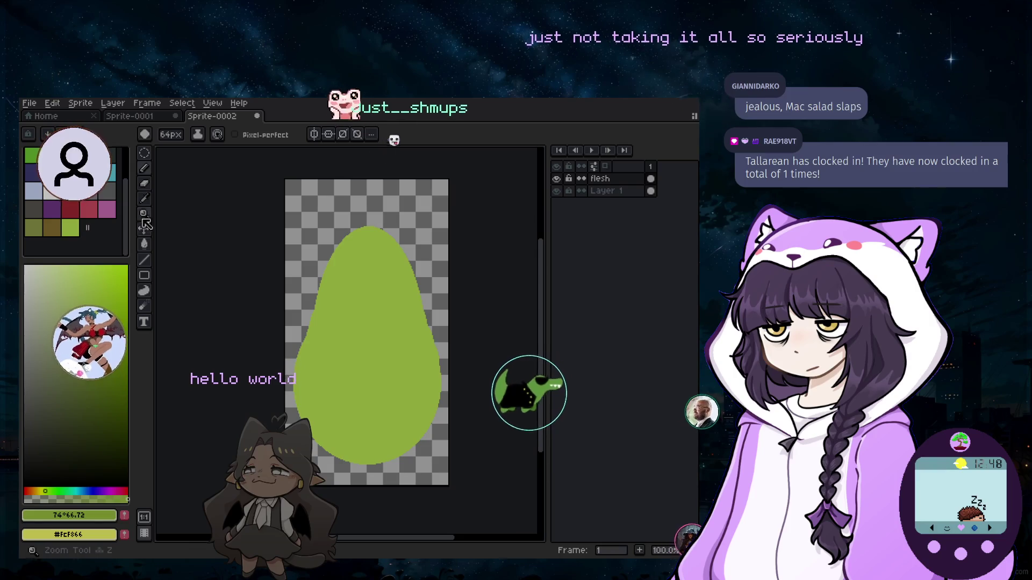
{"action": "left_click", "coordinate": [381, 318]}
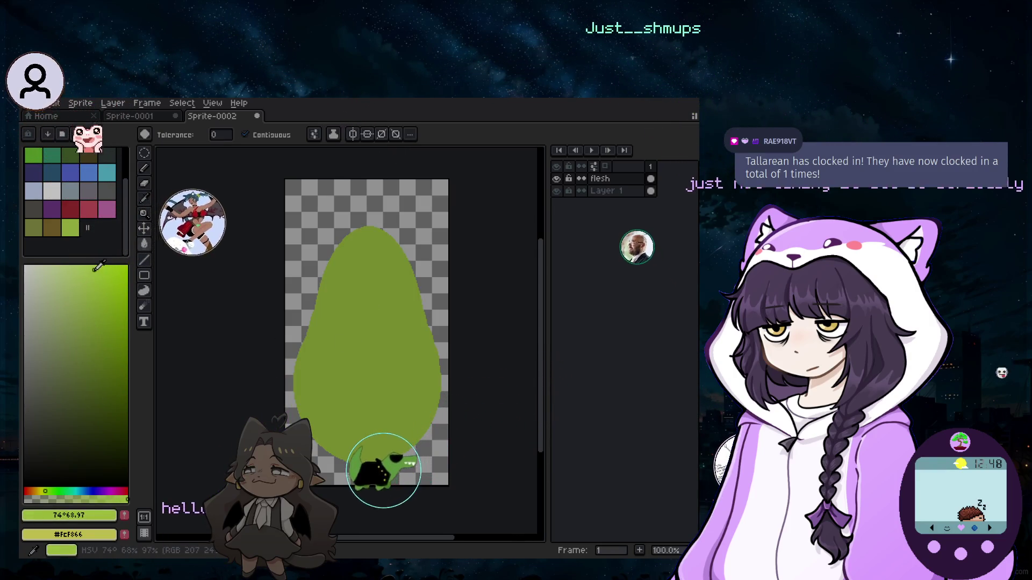
{"action": "left_click", "coordinate": [381, 352]}
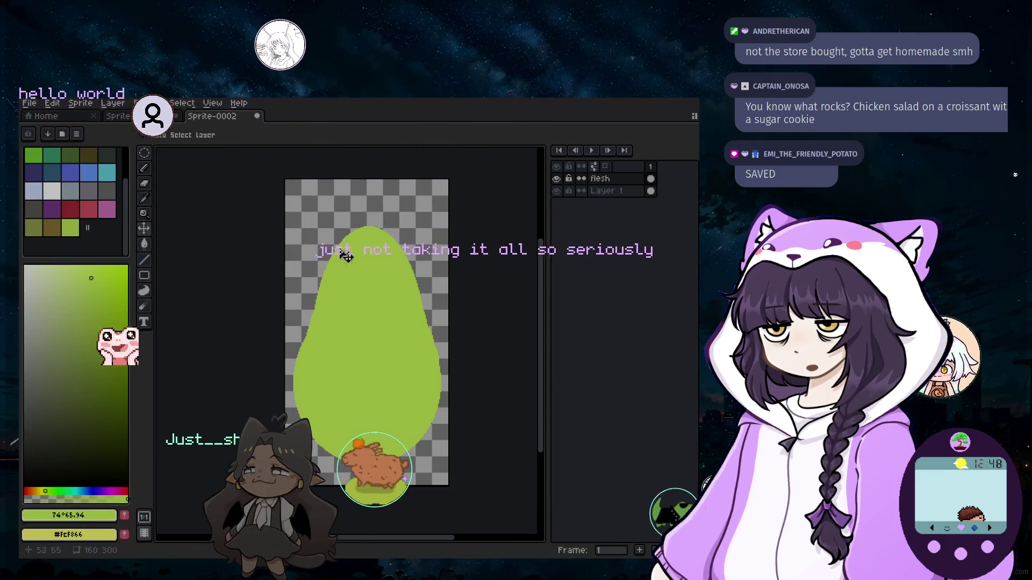
{"action": "key", "text": "g"}
{"action": "left_click", "coordinate": [347, 194]}
{"action": "key", "text": "ctrl+z"}
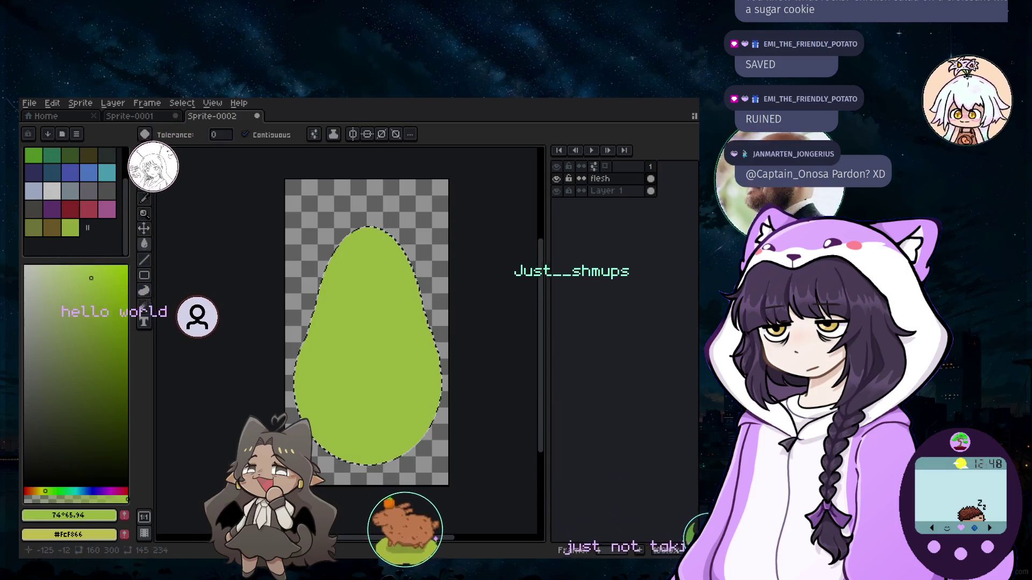
Make olive swatch 30 the pencil colour and undo an accidentally added second frame.
{"action": "left_click", "coordinate": [144, 168]}
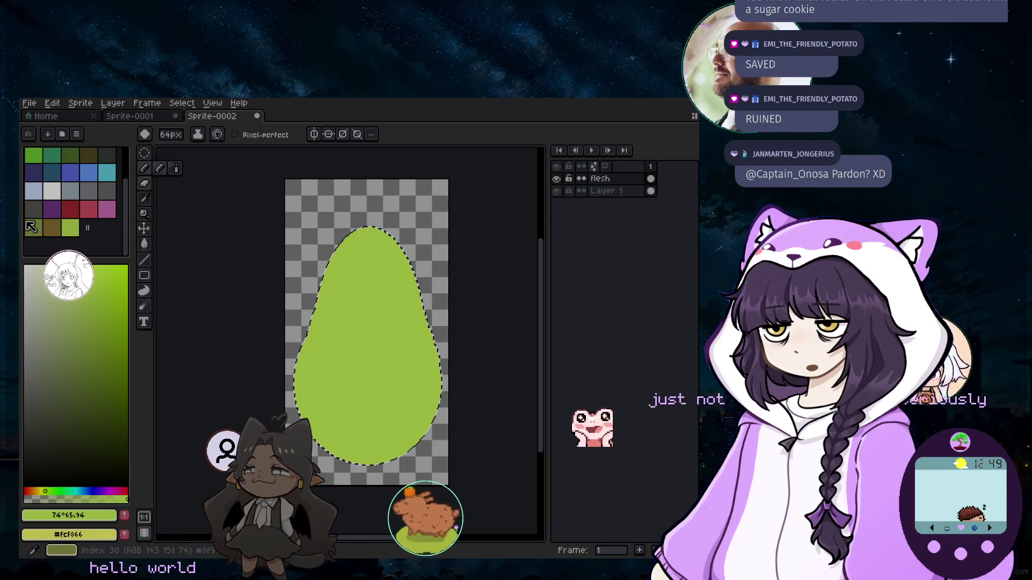
{"action": "left_click", "coordinate": [40, 227]}
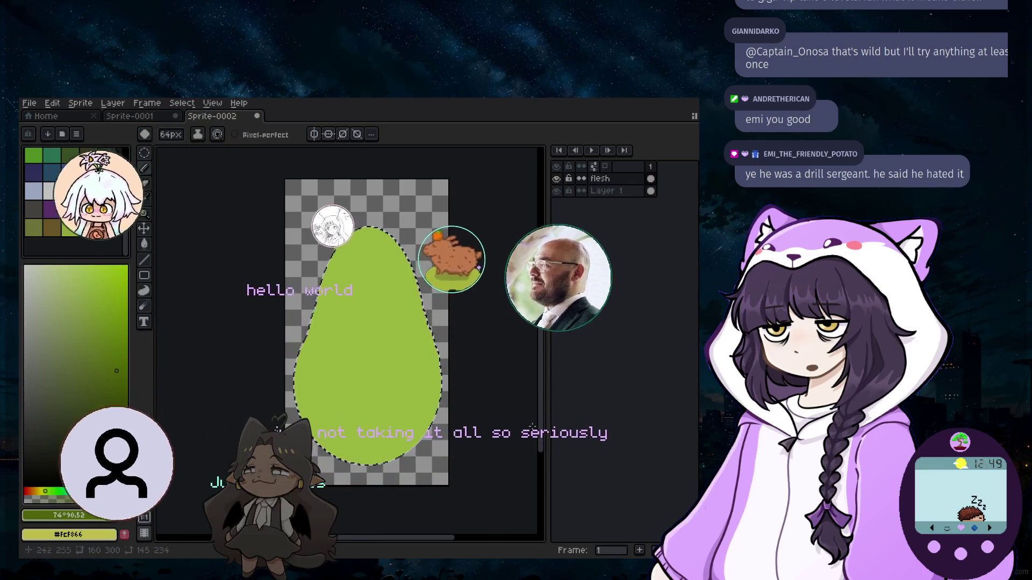
{"action": "left_click", "coordinate": [639, 549]}
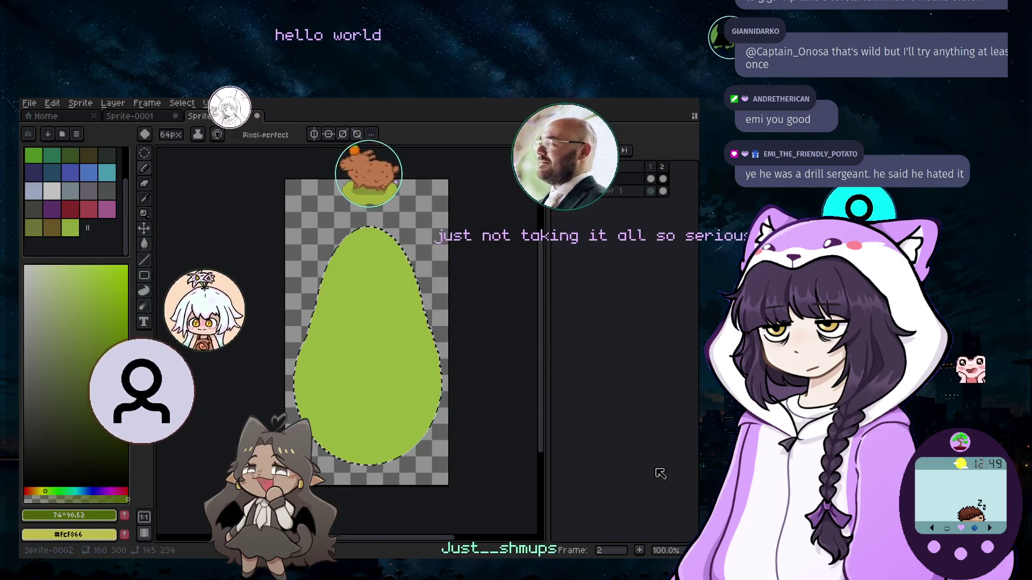
{"action": "key", "text": "ctrl+z"}
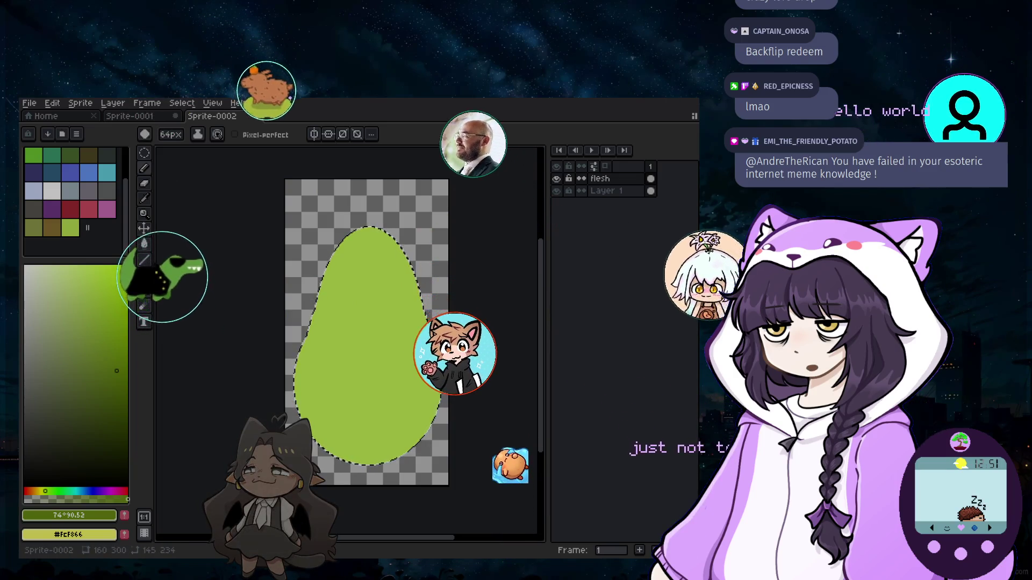
Create a new layer, try moving its empty content, then undo the layer.
{"action": "left_click", "coordinate": [112, 102]}
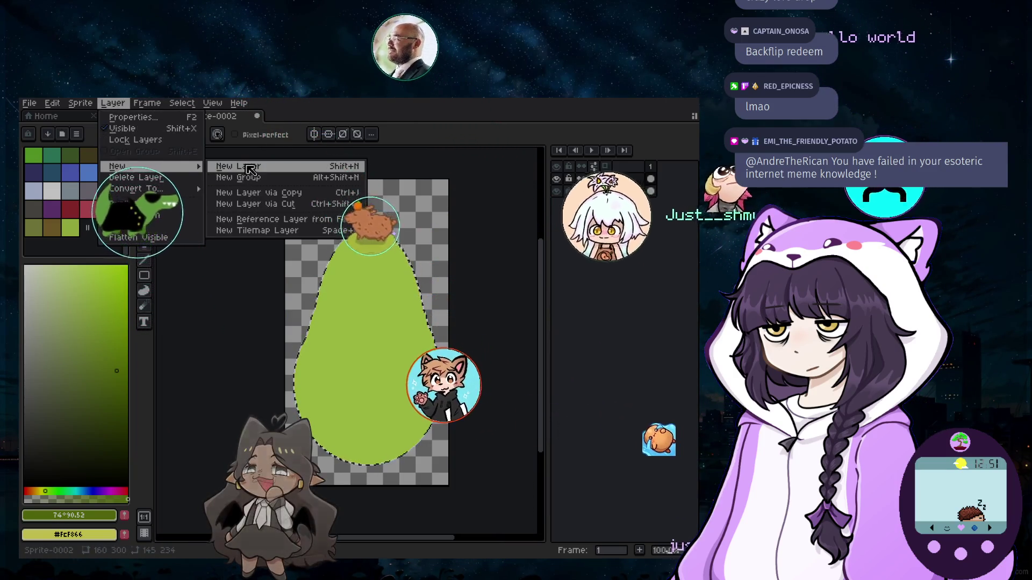
{"action": "left_click", "coordinate": [248, 169]}
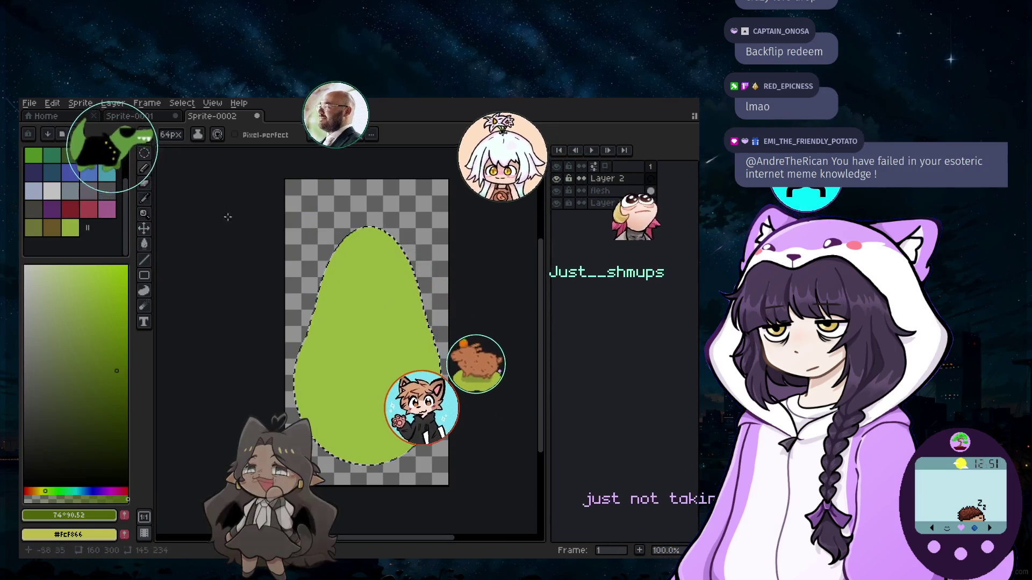
{"action": "left_click", "coordinate": [144, 232]}
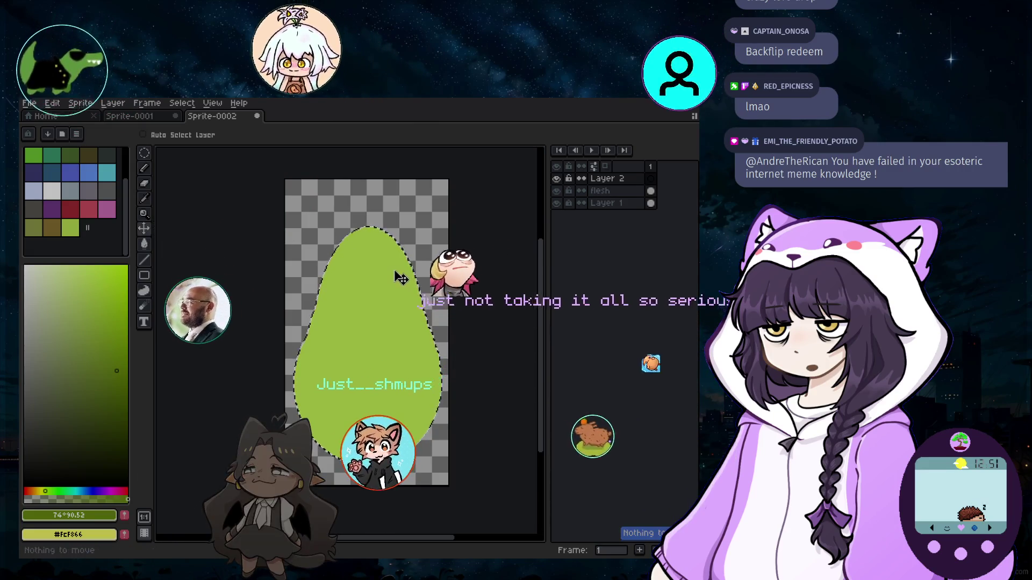
{"action": "left_click", "coordinate": [324, 235]}
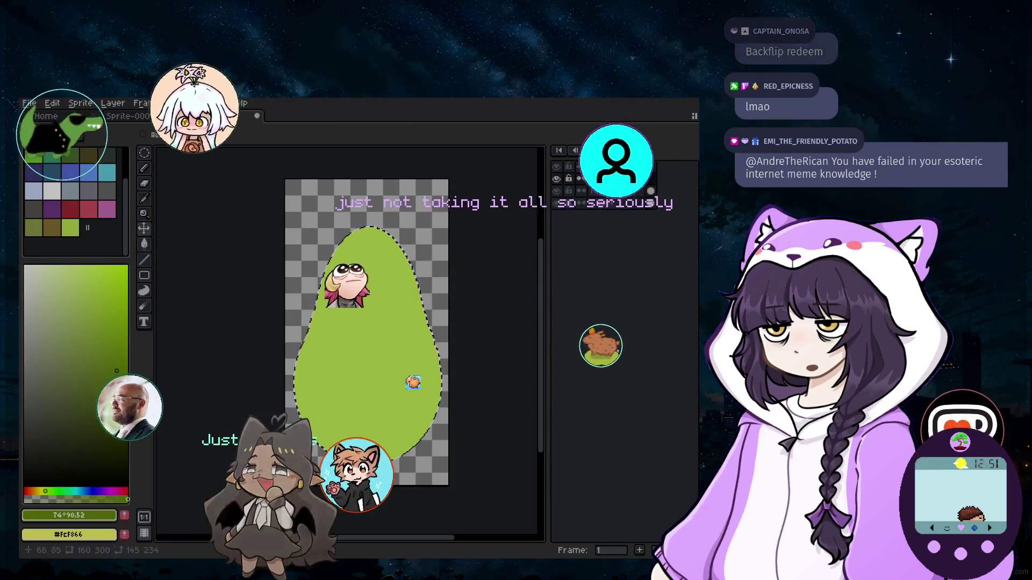
{"action": "left_click", "coordinate": [348, 248]}
{"action": "key", "text": "shift+m"}
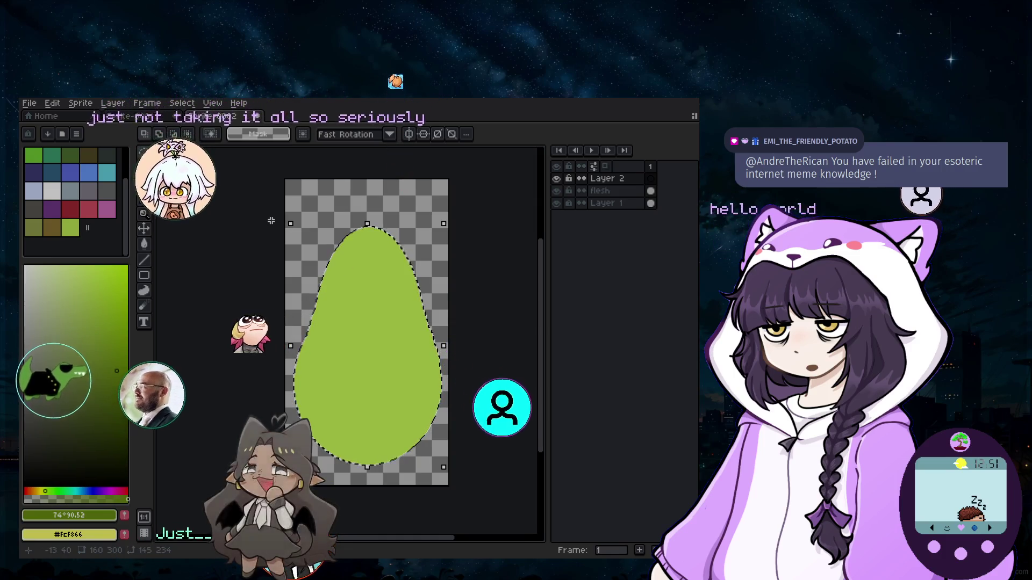
{"action": "key", "text": "ctrl+z"}
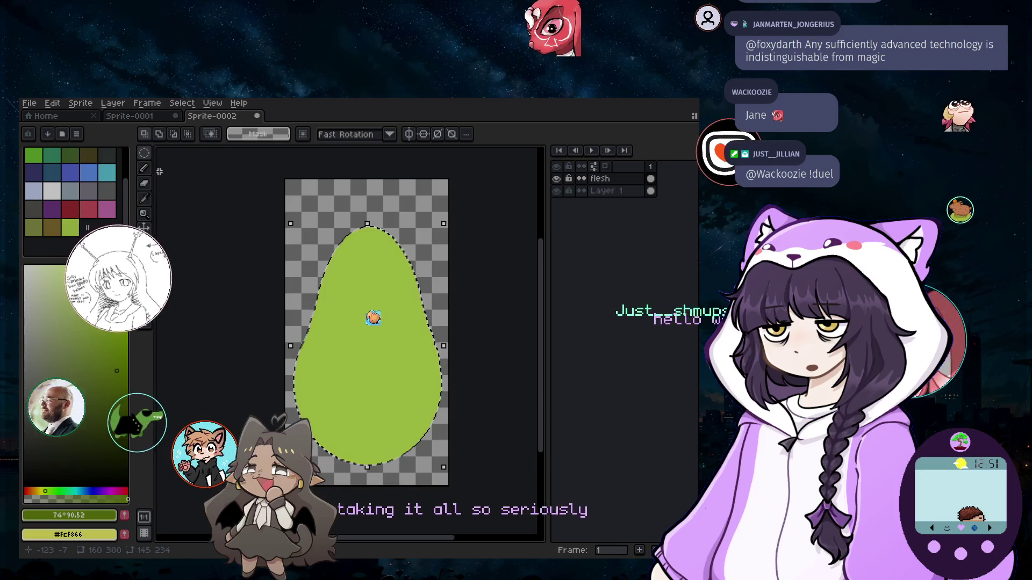
Create the empty Layer 2 again and begin transforming the avocado-shaped selection.
{"action": "left_click", "coordinate": [112, 102]}
{"action": "mouse_move", "coordinate": [121, 167]}
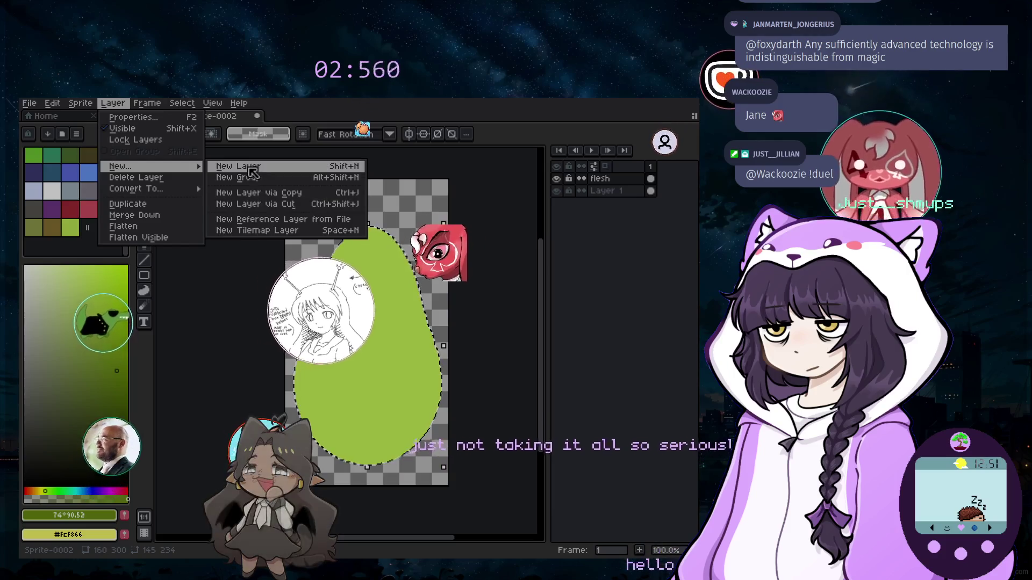
{"action": "left_click", "coordinate": [243, 166]}
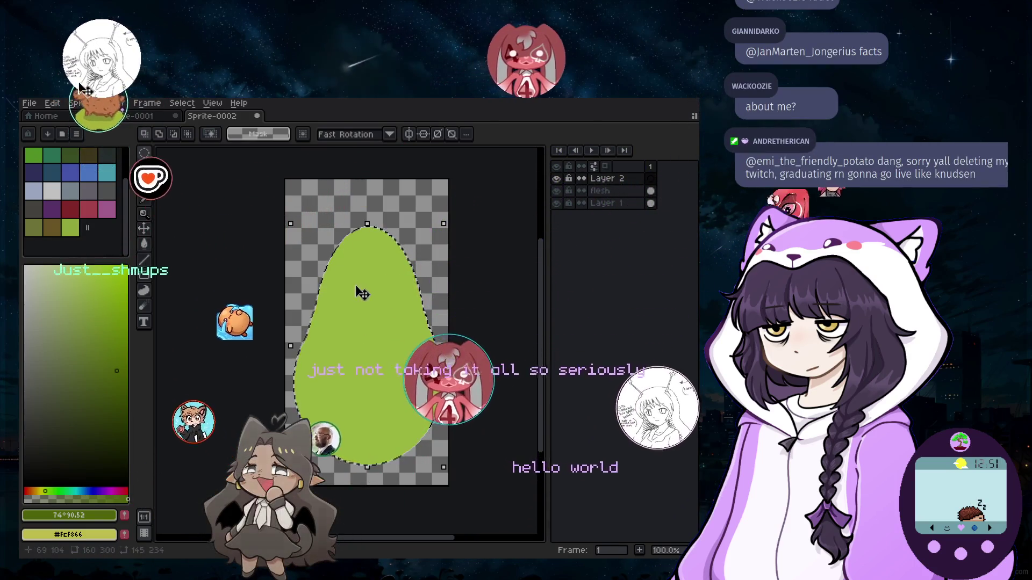
{"action": "left_click", "coordinate": [346, 254]}
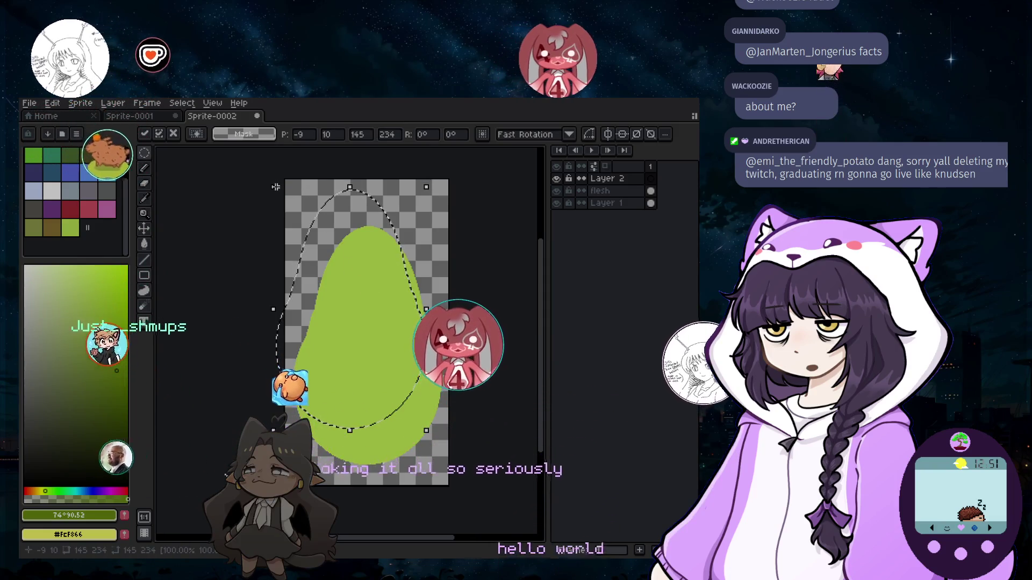
Shrink the avocado selection inward from its top-left, nudge it down and apply the transform.
{"action": "left_click_drag", "start_coordinate": [298, 218], "coordinate": [341, 264]}
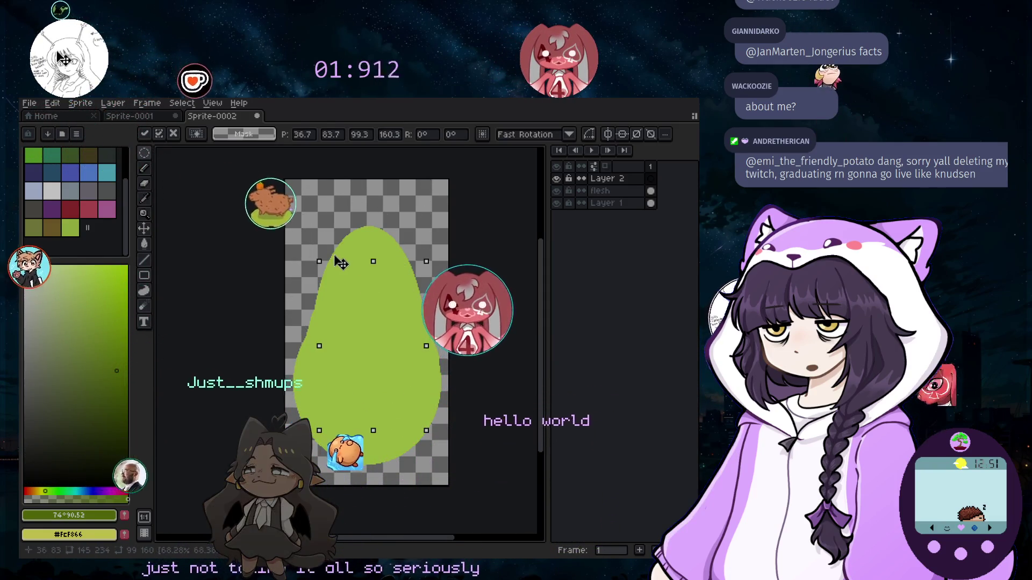
{"action": "left_click_drag", "start_coordinate": [373, 353], "coordinate": [375, 363]}
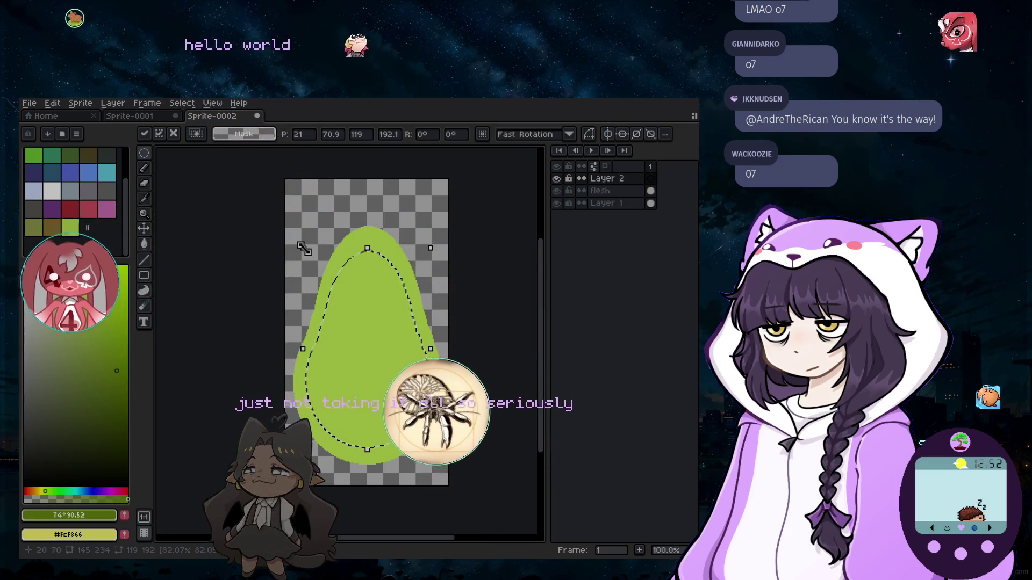
{"action": "mouse_move", "coordinate": [301, 244]}
{"action": "left_mouse_down"}
{"action": "mouse_move", "coordinate": [313, 257]}
{"action": "mouse_move", "coordinate": [301, 244]}
{"action": "left_mouse_up"}
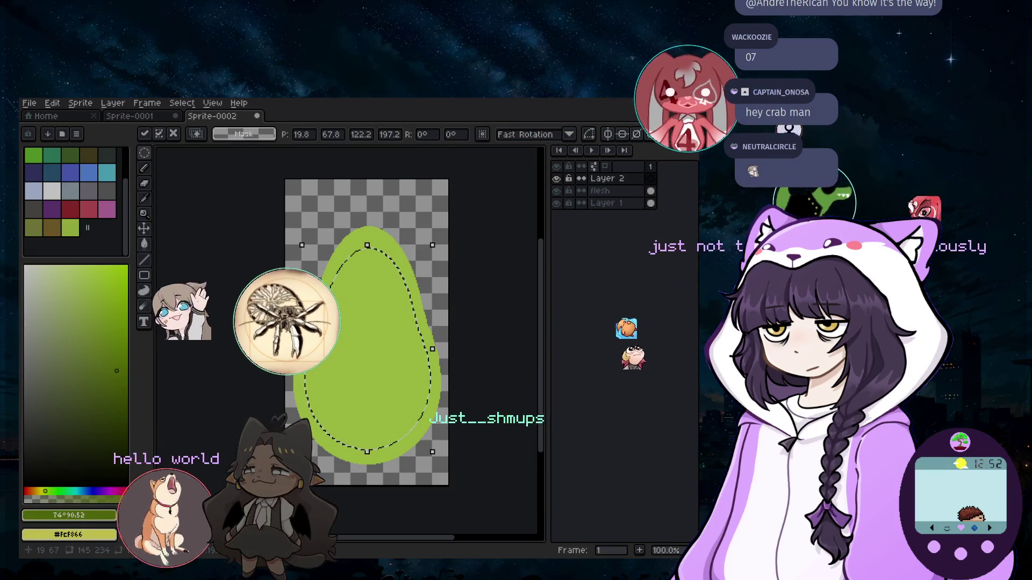
{"action": "key", "text": "Return"}
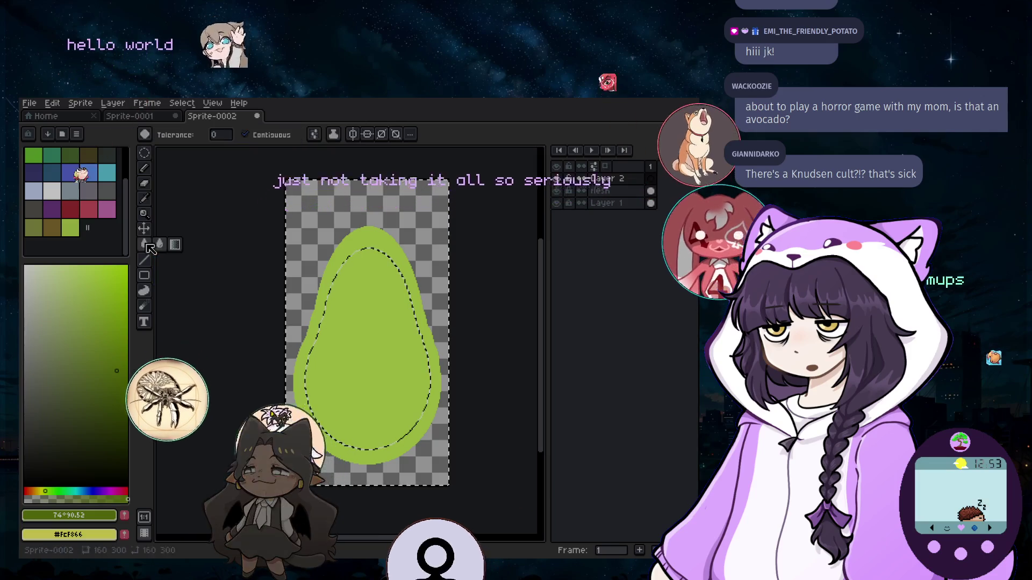
{"action": "left_click", "coordinate": [145, 169]}
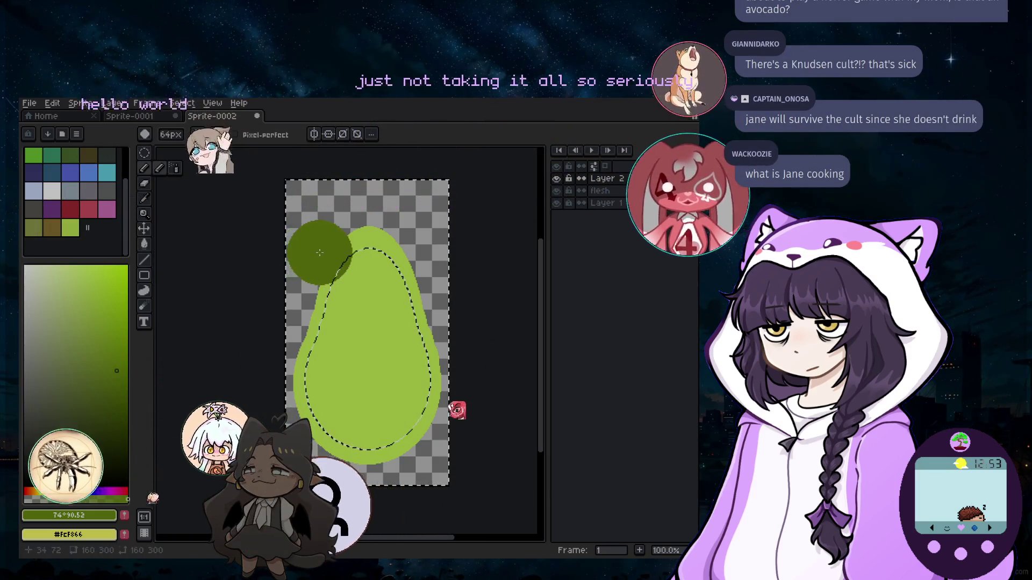
{"action": "left_click", "coordinate": [369, 249]}
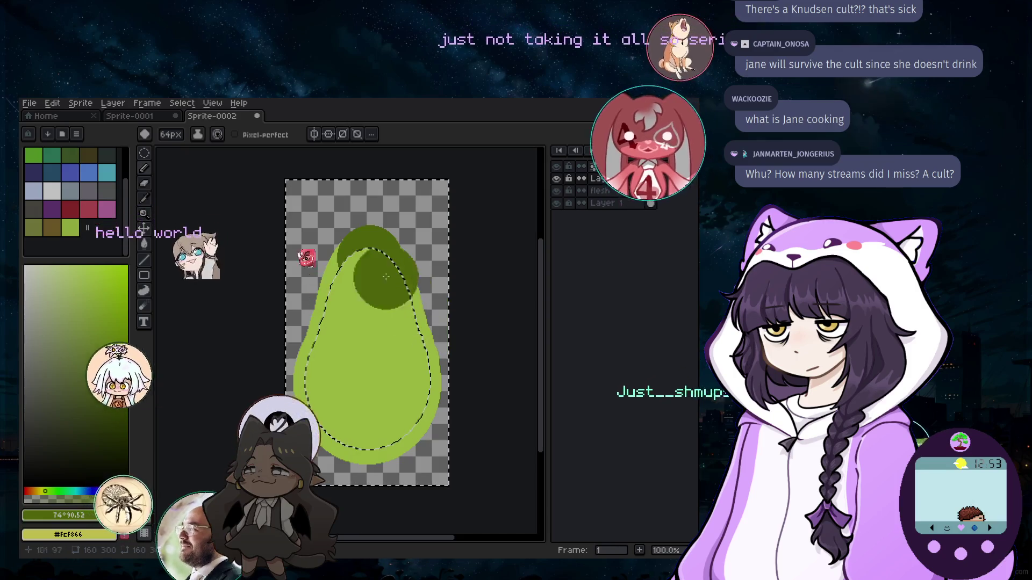
{"action": "left_click_drag", "start_coordinate": [425, 320], "coordinate": [379, 242]}
{"action": "left_click_drag", "start_coordinate": [399, 321], "coordinate": [328, 365]}
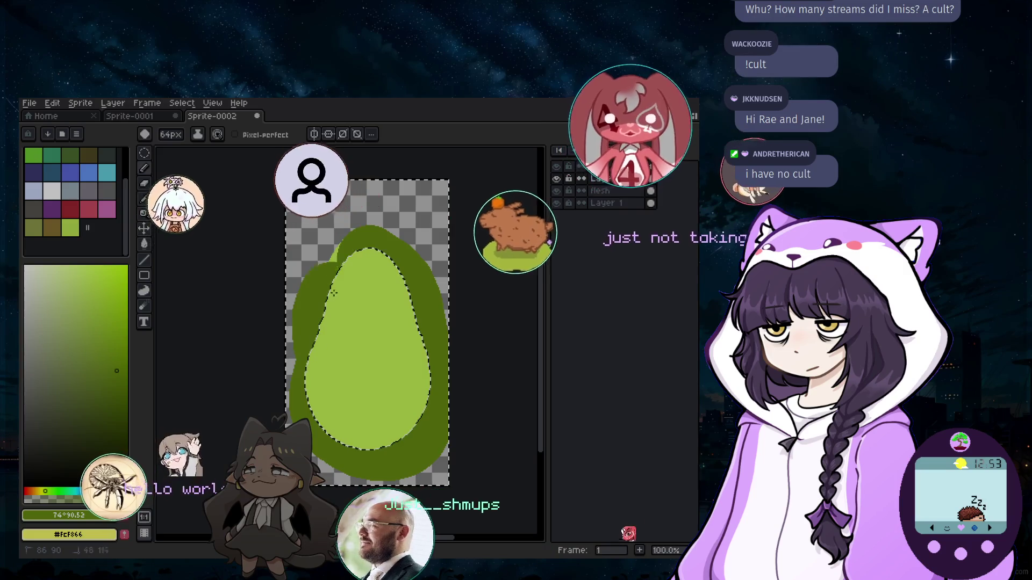
{"action": "left_click", "coordinate": [357, 334]}
{"action": "key", "text": "ctrl+z"}
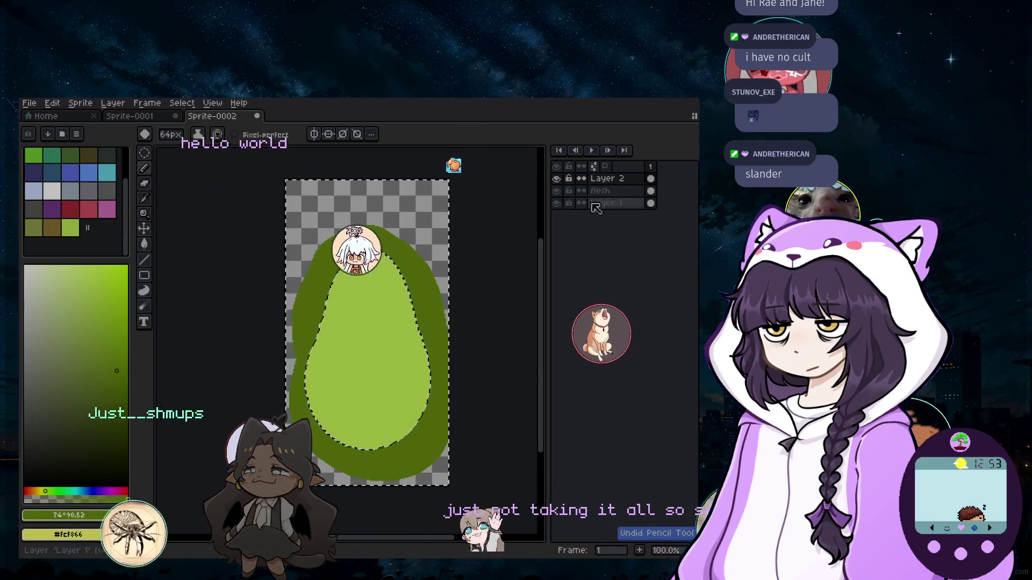
{"action": "key", "text": "ctrl+z"}
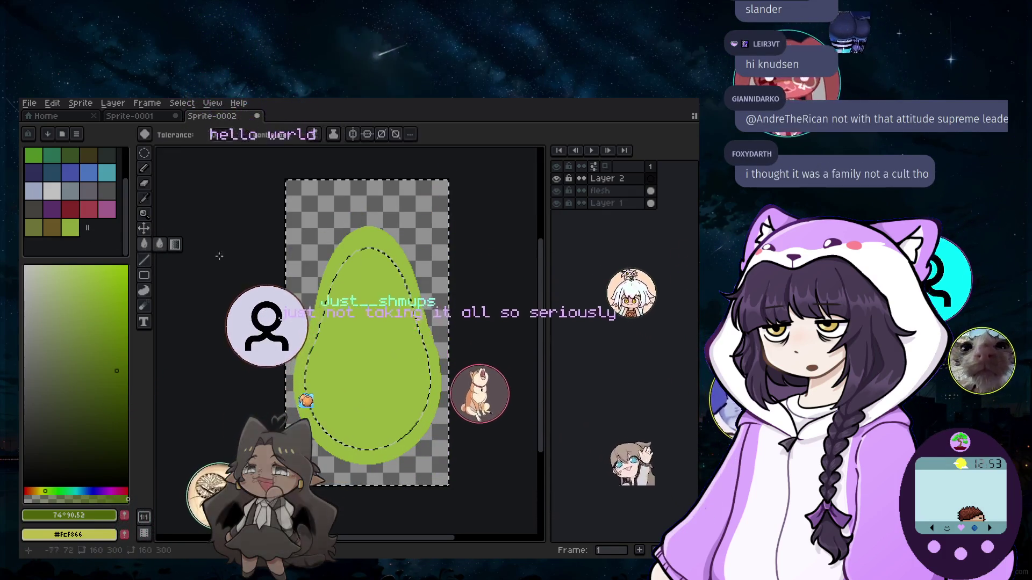
{"action": "left_click", "coordinate": [144, 243]}
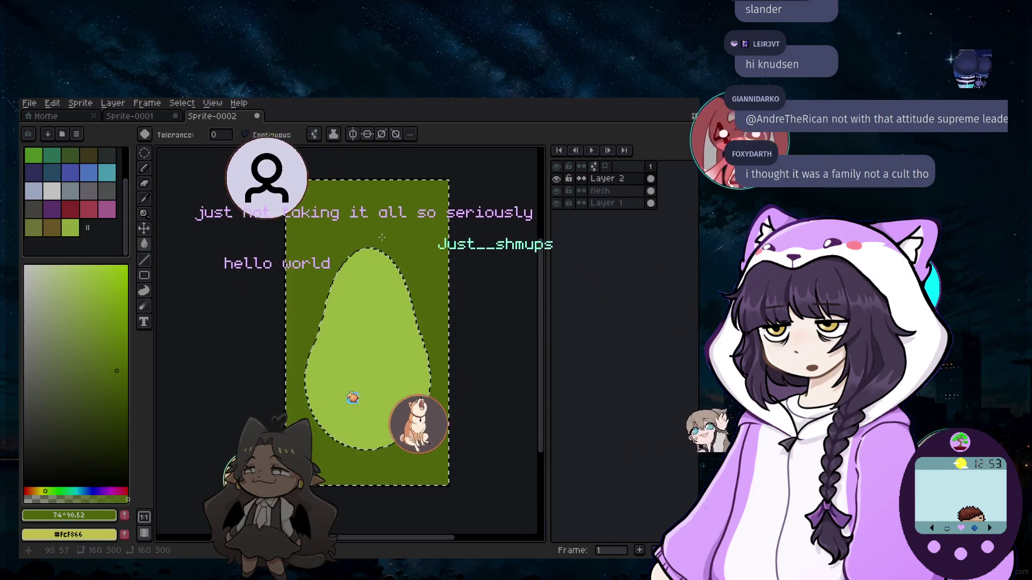
{"action": "key", "text": "ctrl+z"}
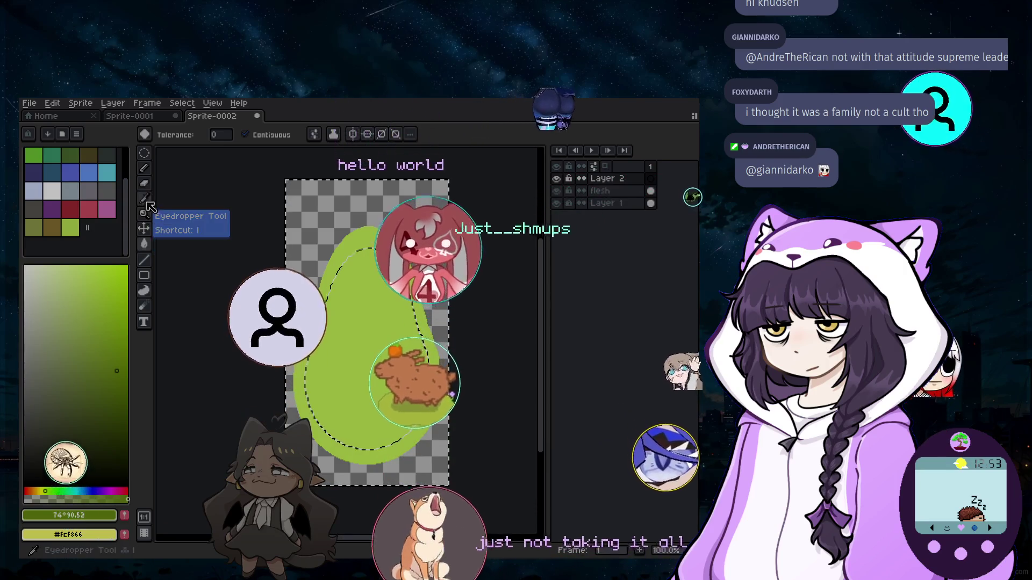
Paint a dark-green skin around the light-green flesh with the Pencil on the new layer.
{"action": "left_click", "coordinate": [143, 153]}
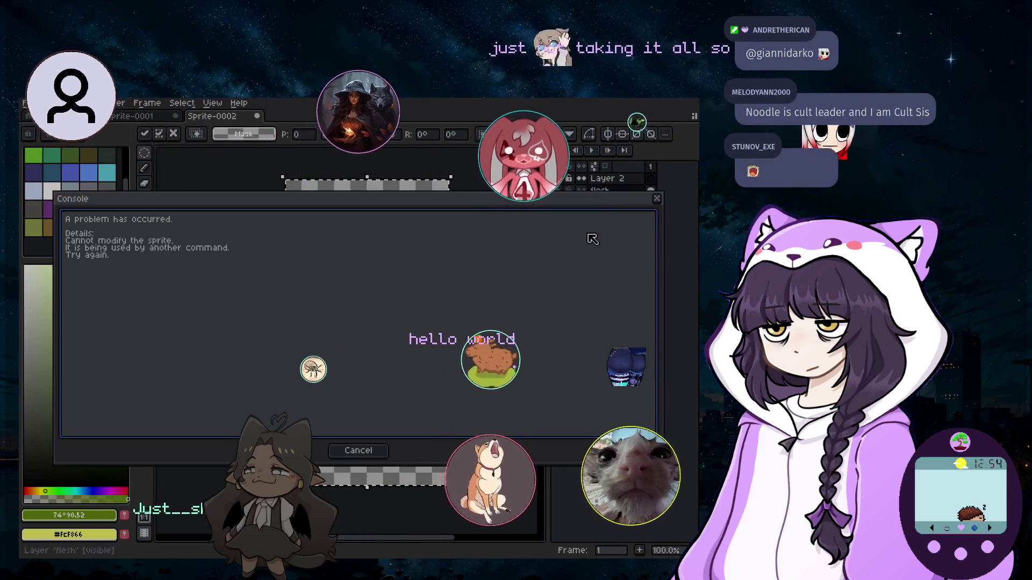
{"action": "key", "text": "Escape"}
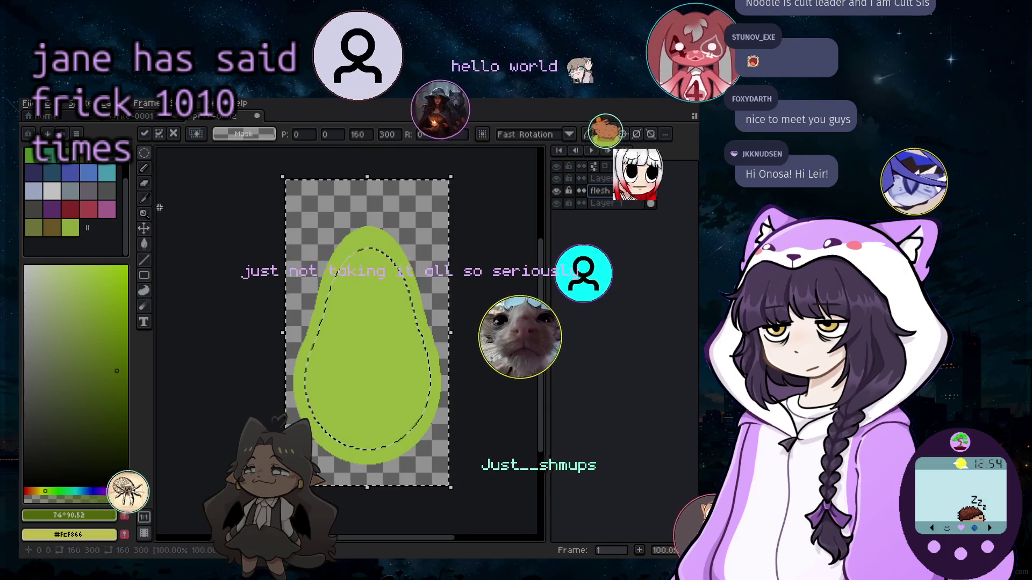
{"action": "left_click", "coordinate": [146, 153]}
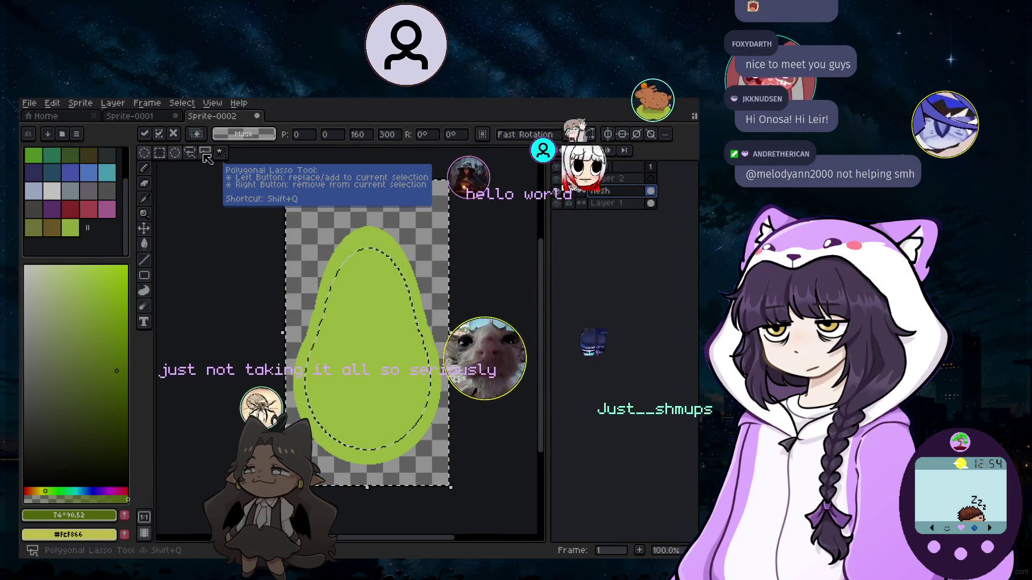
{"action": "left_click", "coordinate": [217, 156]}
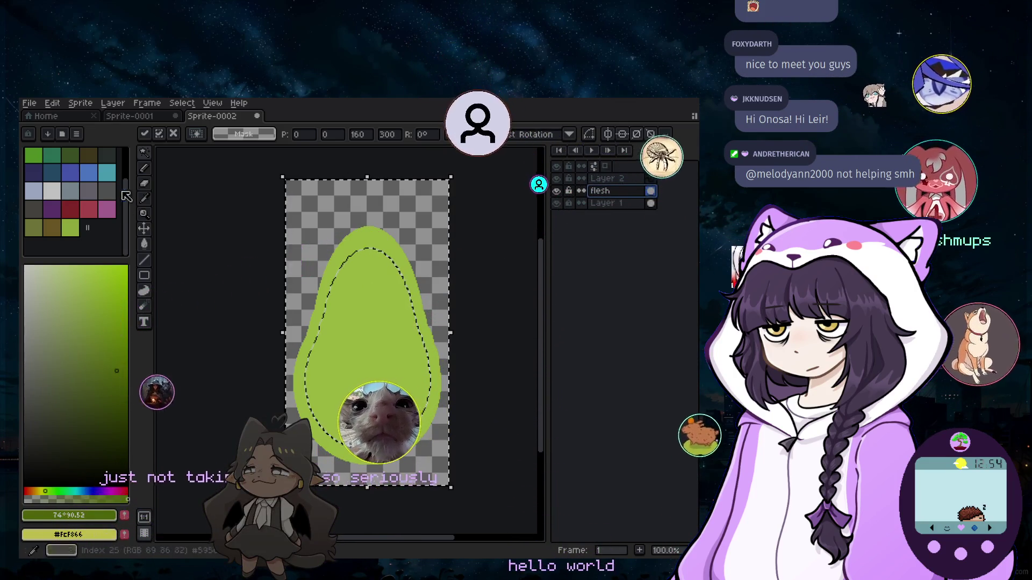
{"action": "key", "text": "b"}
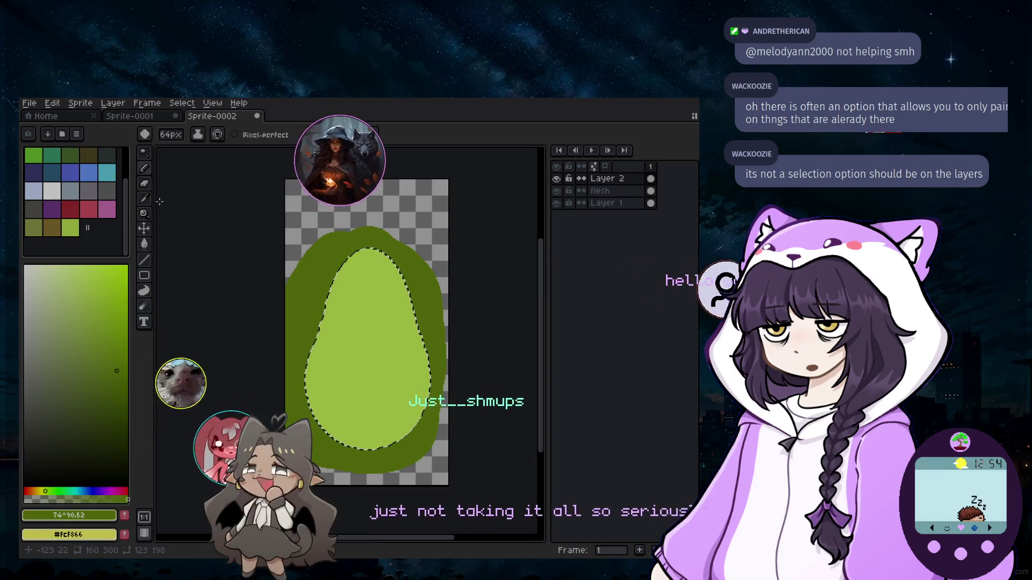
{"action": "key", "text": "m"}
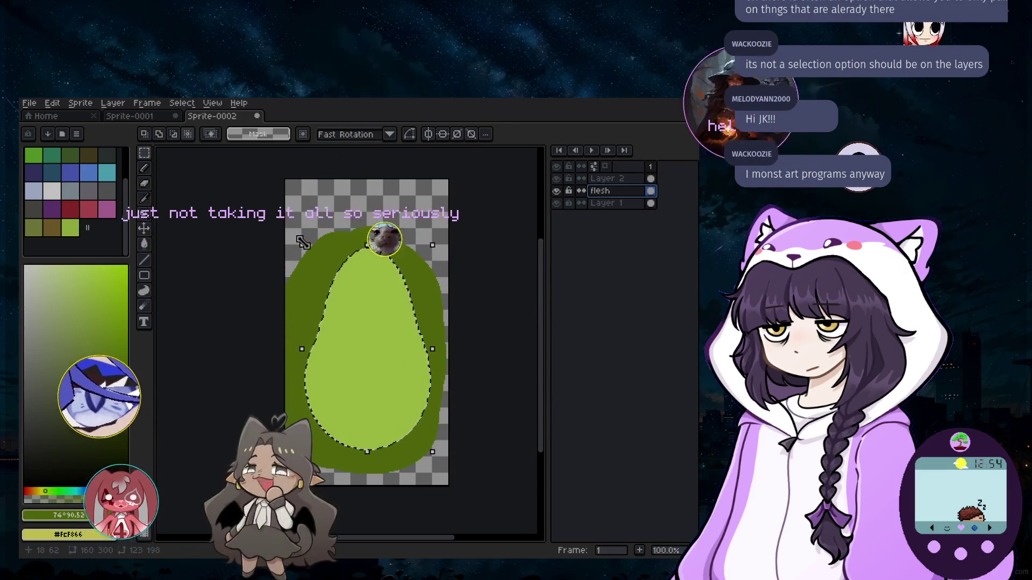
Undo the stray selection and enlarge the avocado selection to about 105% into the dark border.
{"action": "left_click", "coordinate": [611, 203]}
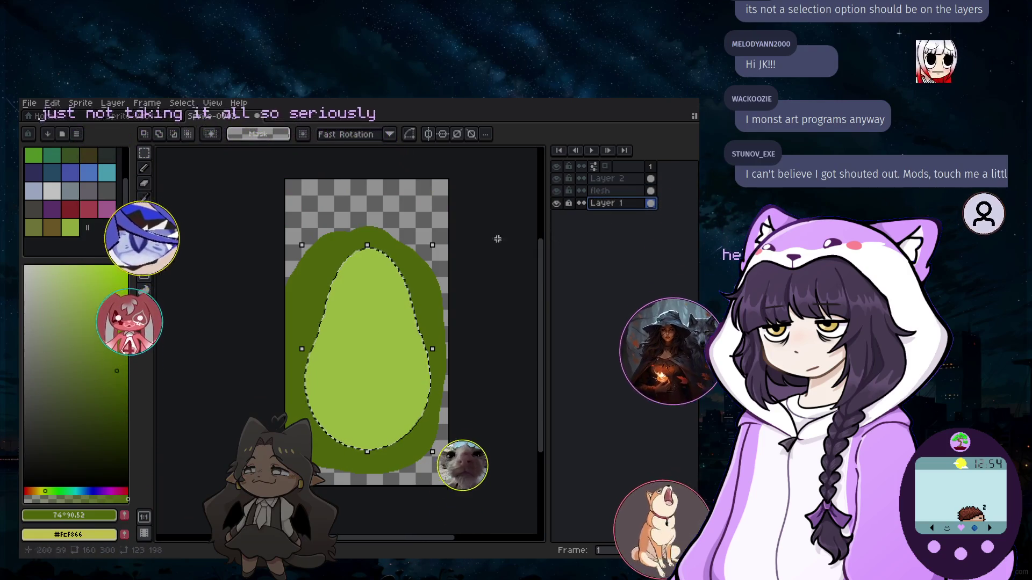
{"action": "left_click", "coordinate": [307, 248]}
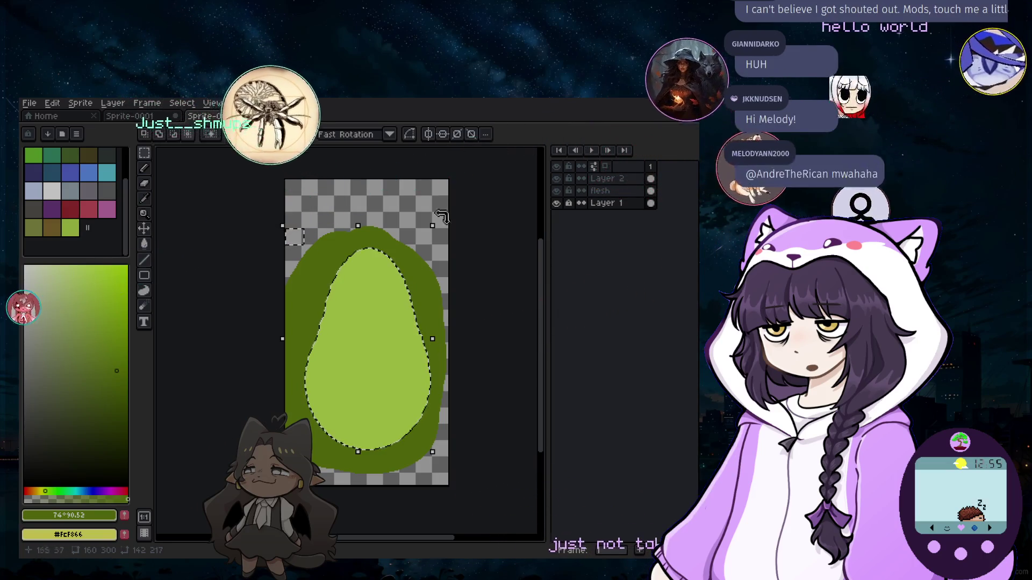
{"action": "key", "text": "ctrl+z"}
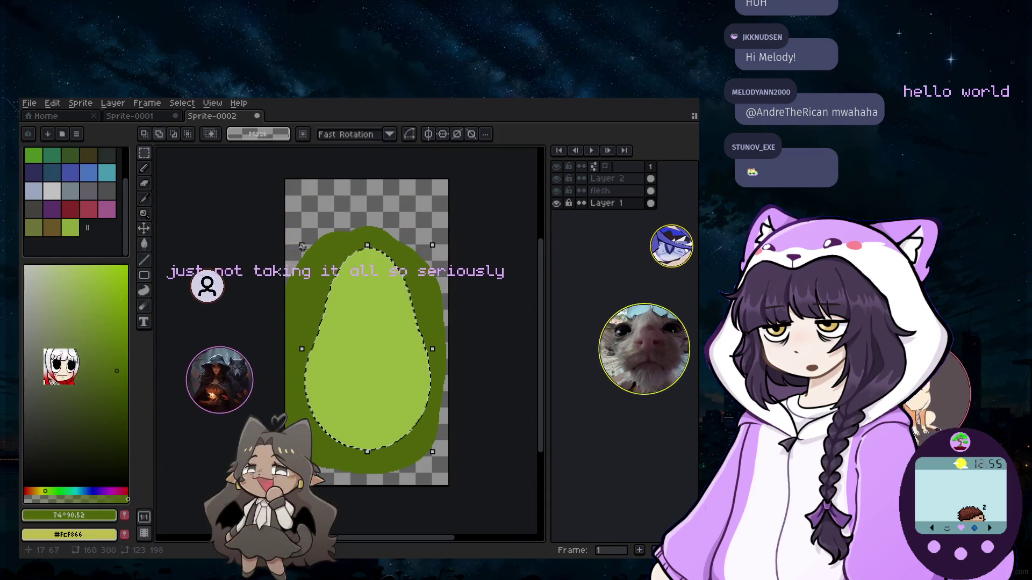
{"action": "left_click_drag", "start_coordinate": [303, 247], "coordinate": [285, 224]}
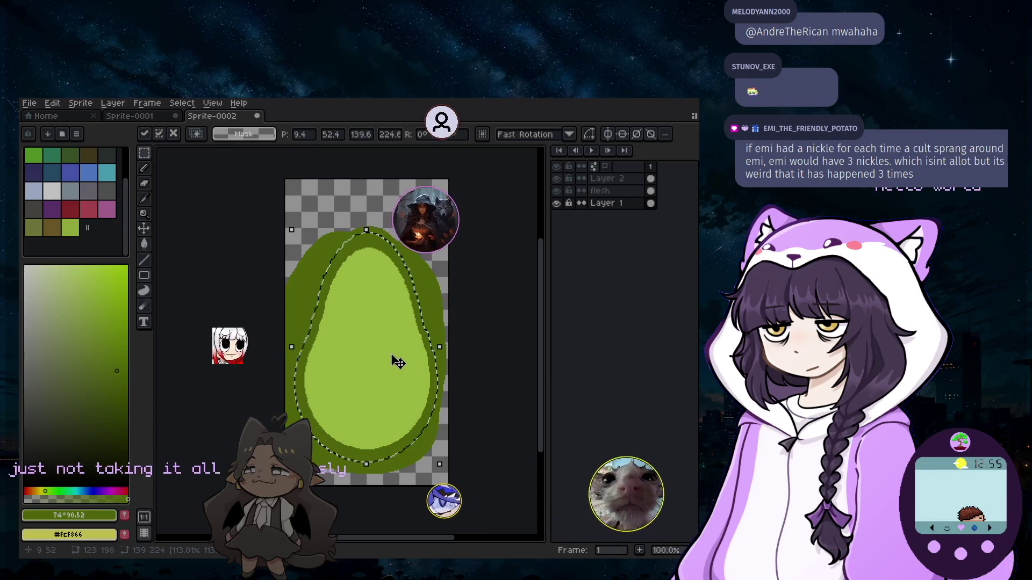
Apply the enlarged selection, then undo the accidental erase of the dark-green border.
{"action": "key", "text": "Return"}
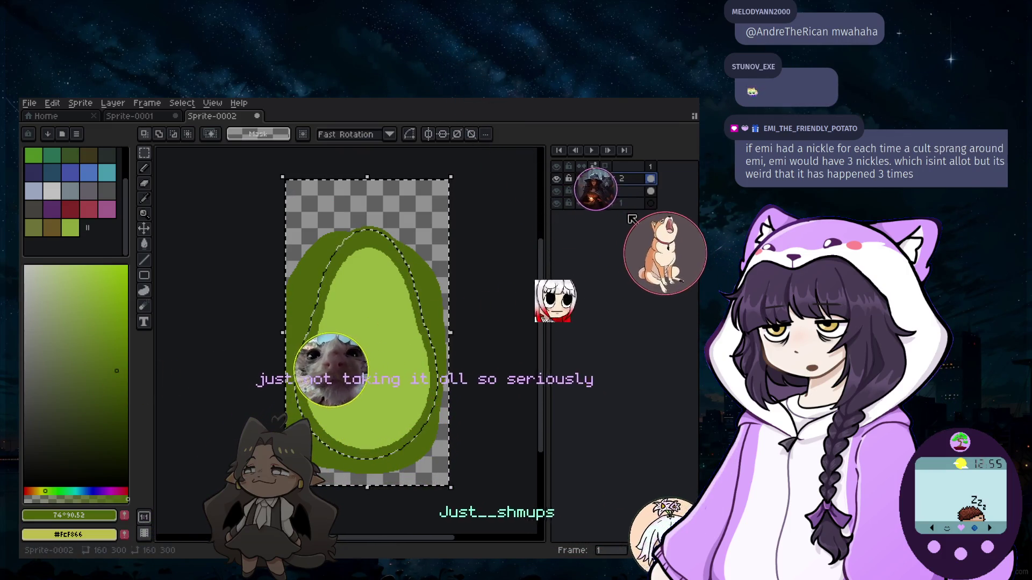
{"action": "key", "text": "ctrl+z"}
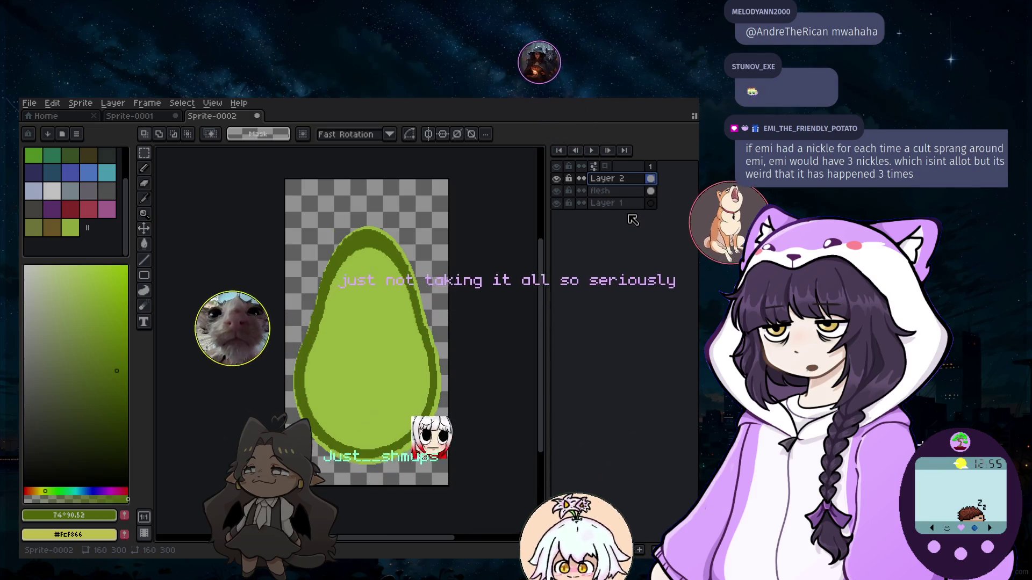
{"action": "key", "text": "ctrl+z"}
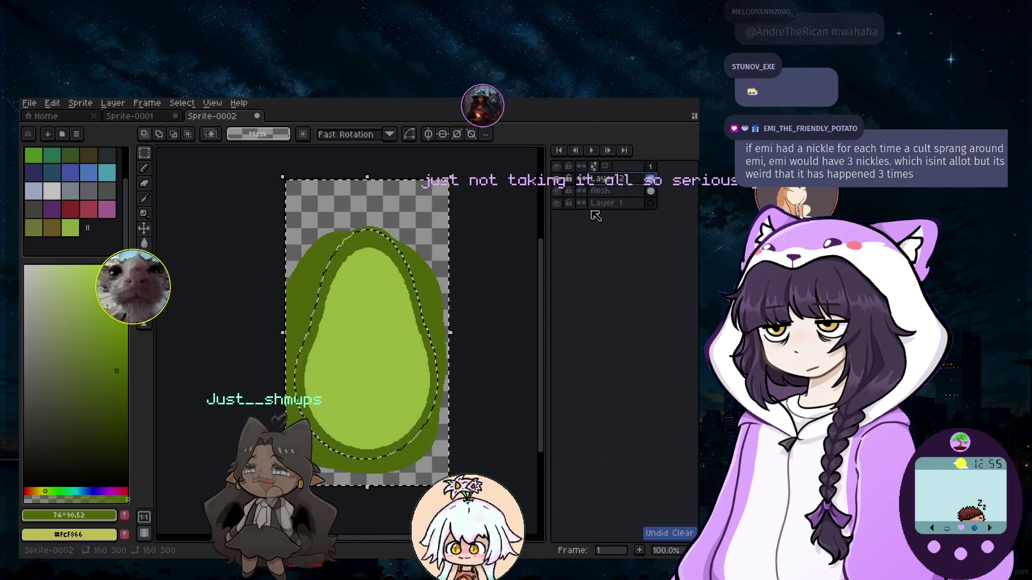
{"action": "key", "text": "ctrl+z"}
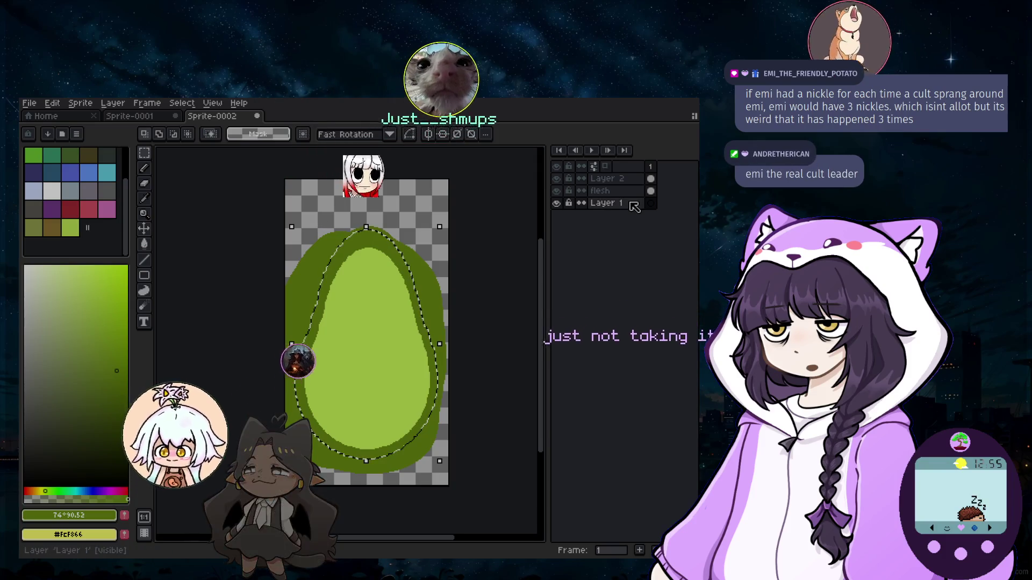
Unlock Layer 1 and confirm the avocado selection's resize along the flesh edge.
{"action": "left_click", "coordinate": [634, 206]}
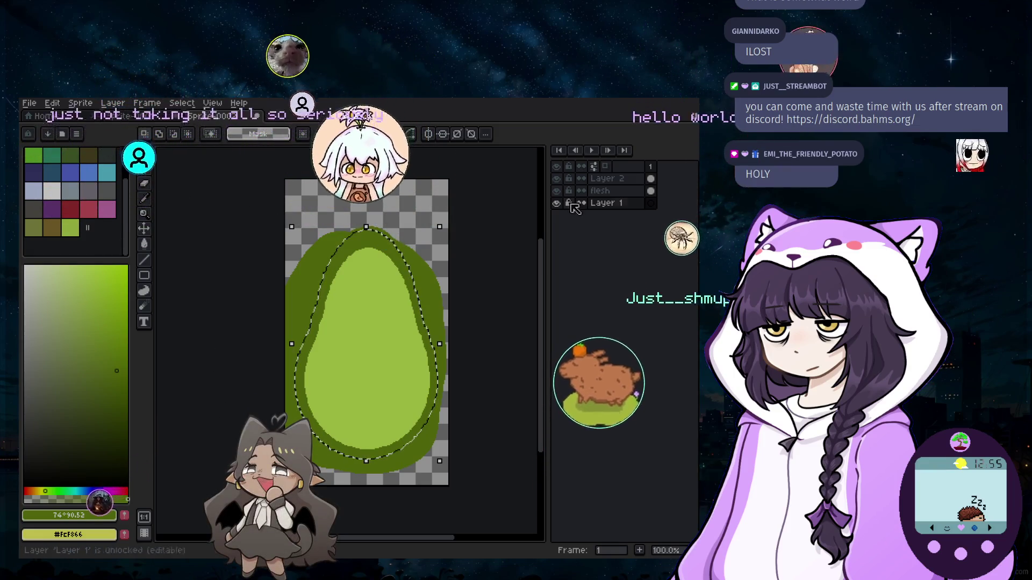
{"action": "left_click", "coordinate": [606, 179]}
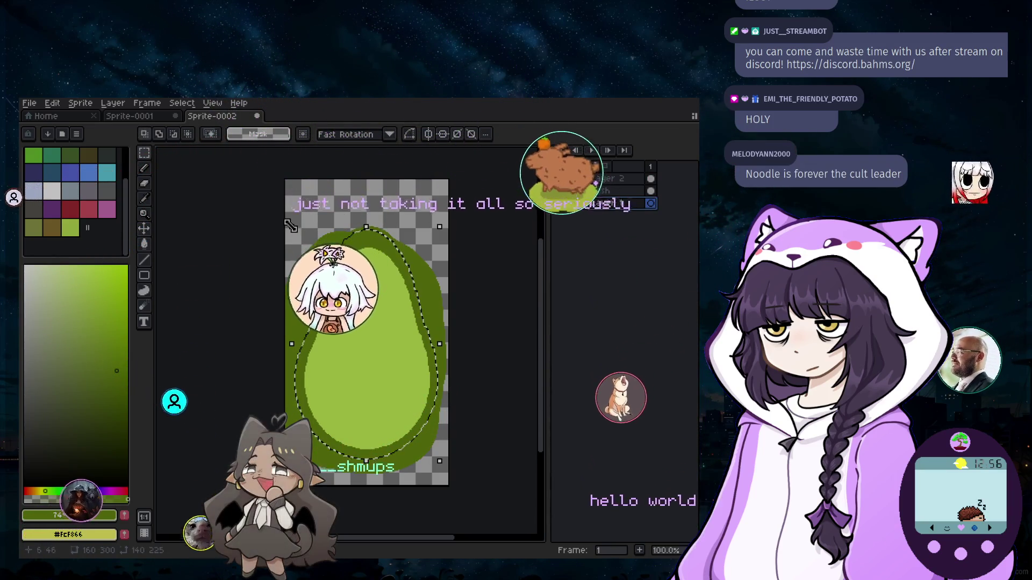
{"action": "left_click", "coordinate": [392, 304]}
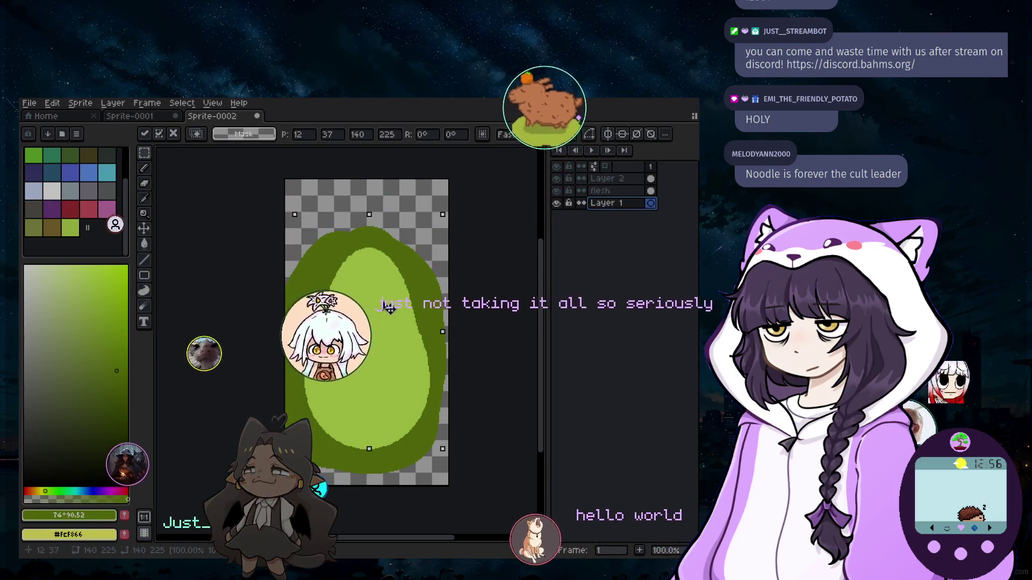
{"action": "key", "text": "Return"}
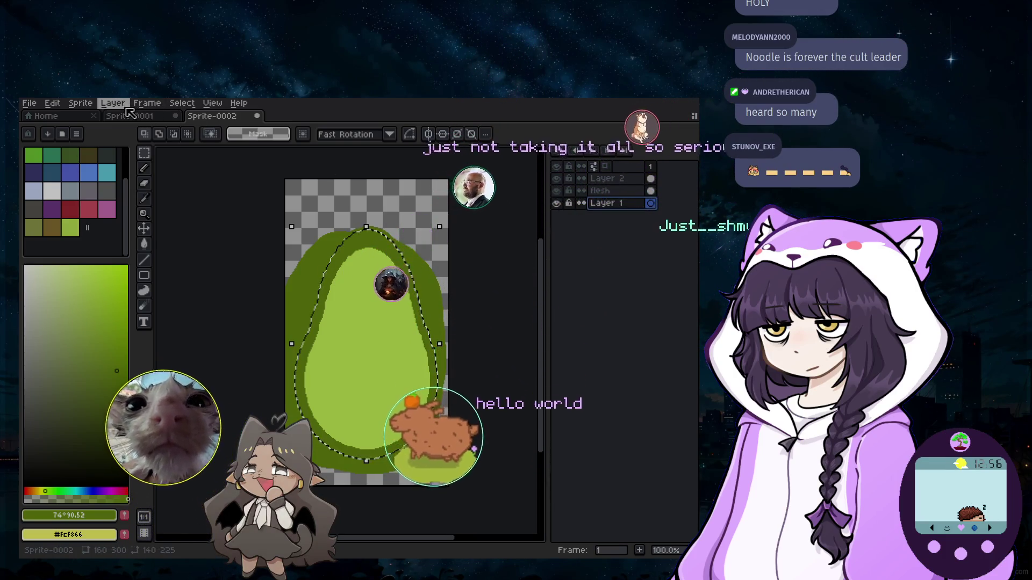
Add empty Layer 3, switch back to the flesh layer and cancel a small selection scale.
{"action": "left_click", "coordinate": [112, 103]}
{"action": "left_click", "coordinate": [258, 165]}
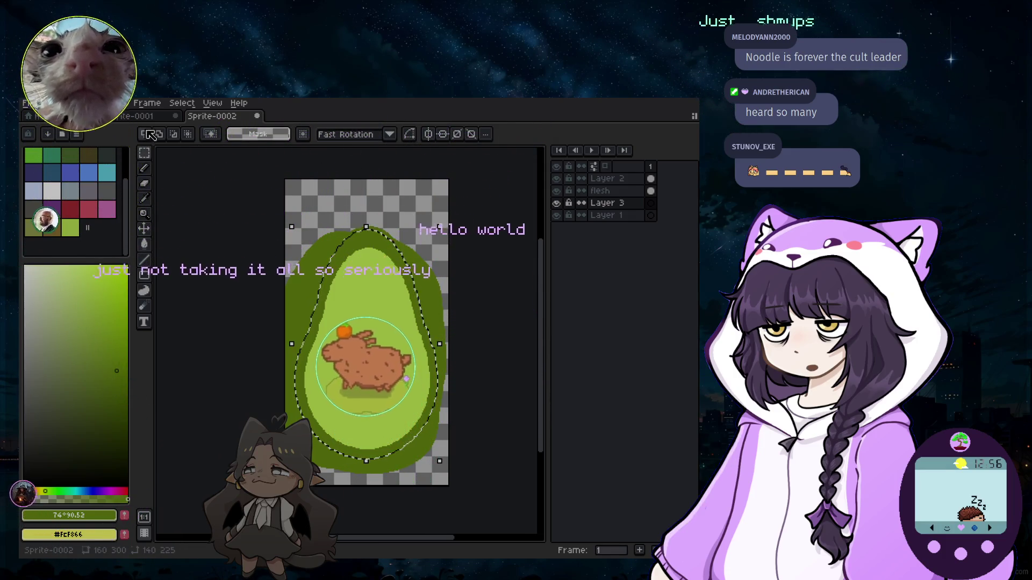
{"action": "key", "text": "m"}
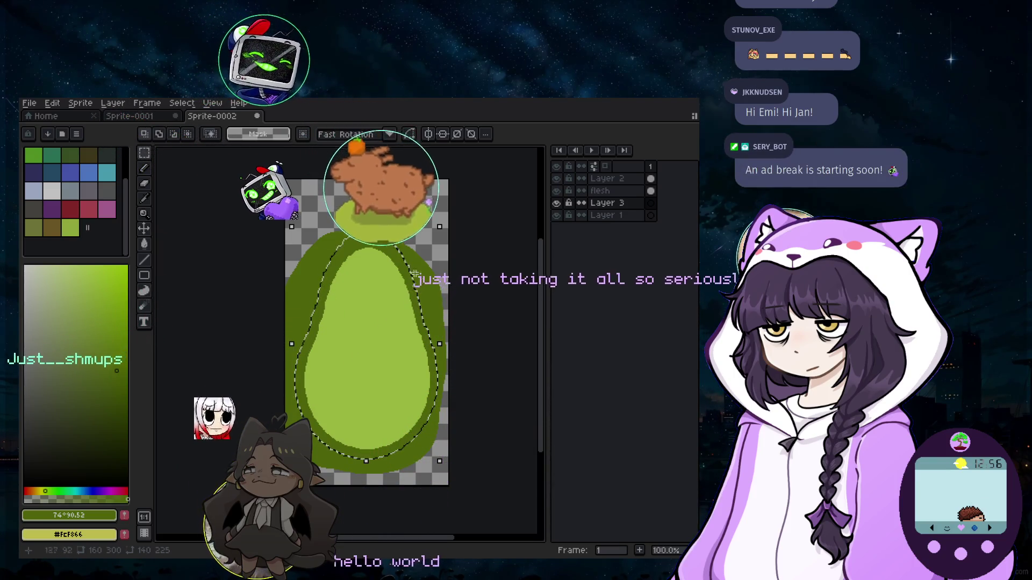
{"action": "key", "text": "alt+Up"}
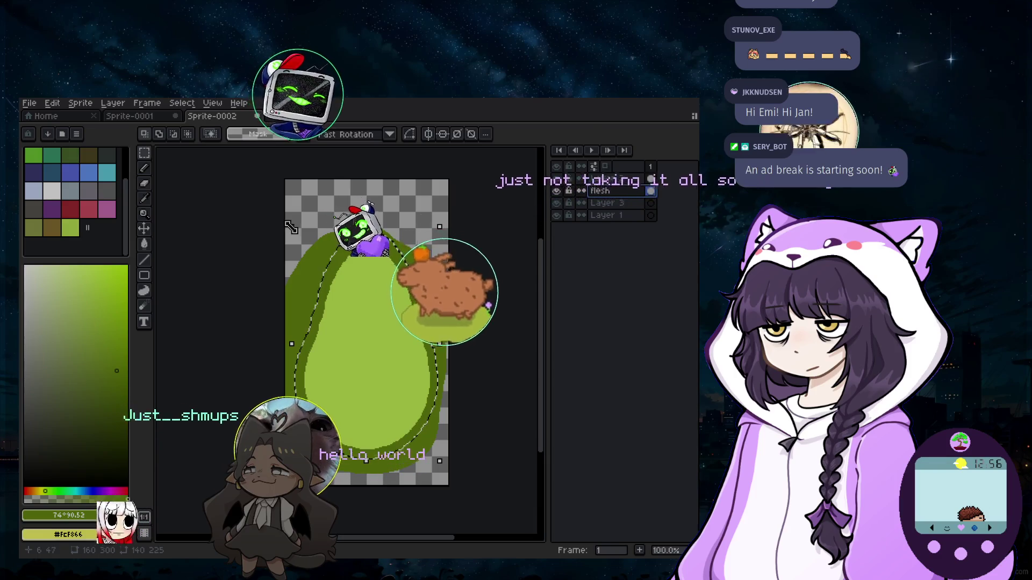
{"action": "left_click_drag", "start_coordinate": [290, 228], "coordinate": [284, 223]}
{"action": "key", "text": "Escape"}
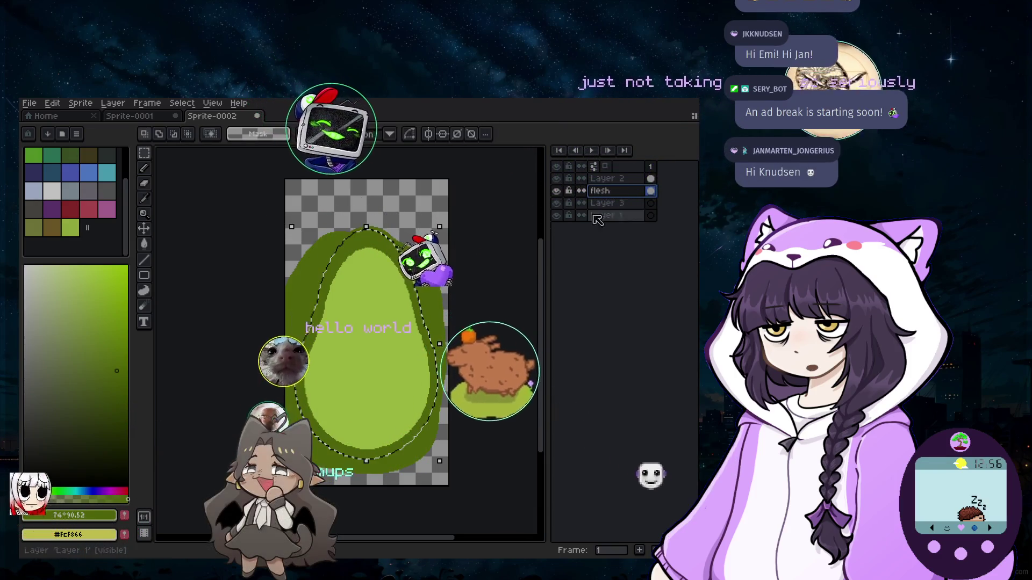
{"action": "key", "text": "alt+Up"}
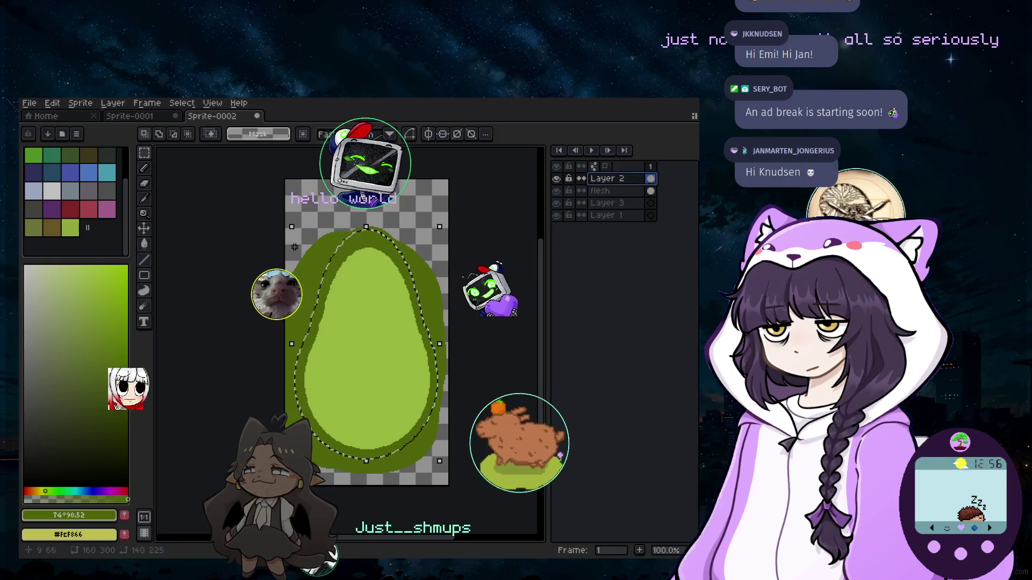
{"action": "left_click_drag", "start_coordinate": [291, 227], "coordinate": [294, 233]}
{"action": "key", "text": "Escape"}
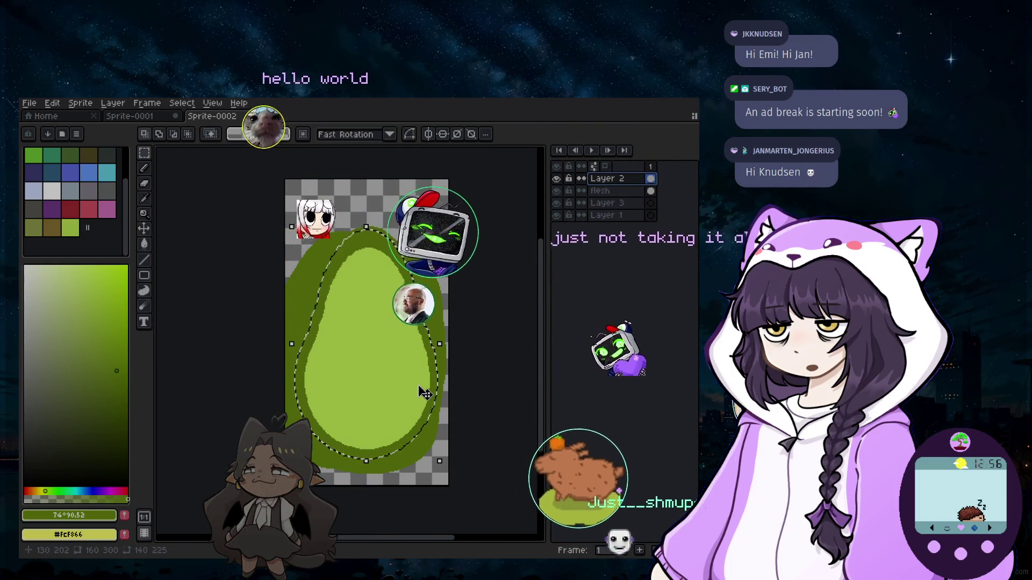
{"action": "left_click", "coordinate": [617, 218]}
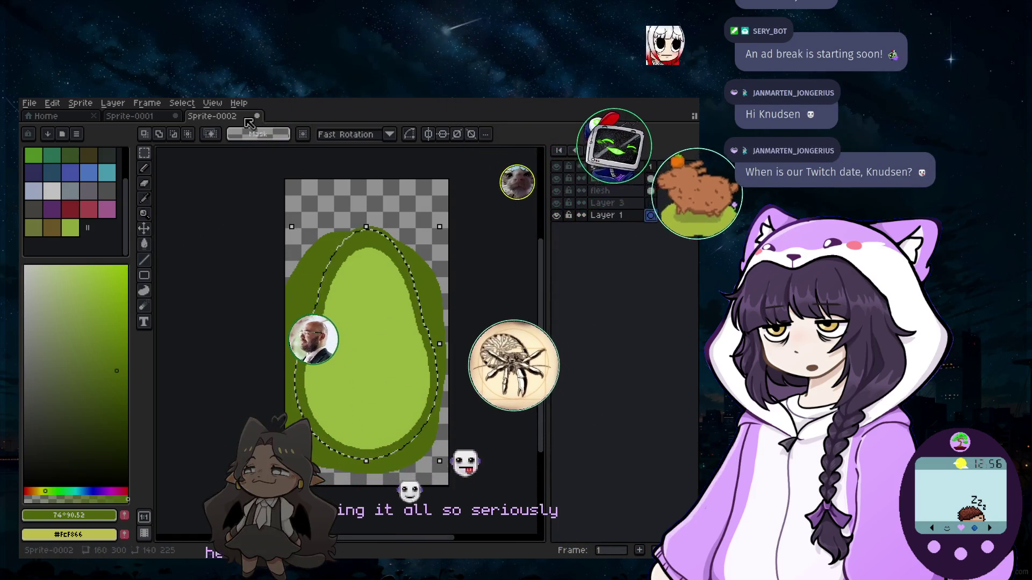
{"action": "left_click_drag", "start_coordinate": [389, 337], "coordinate": [388, 289]}
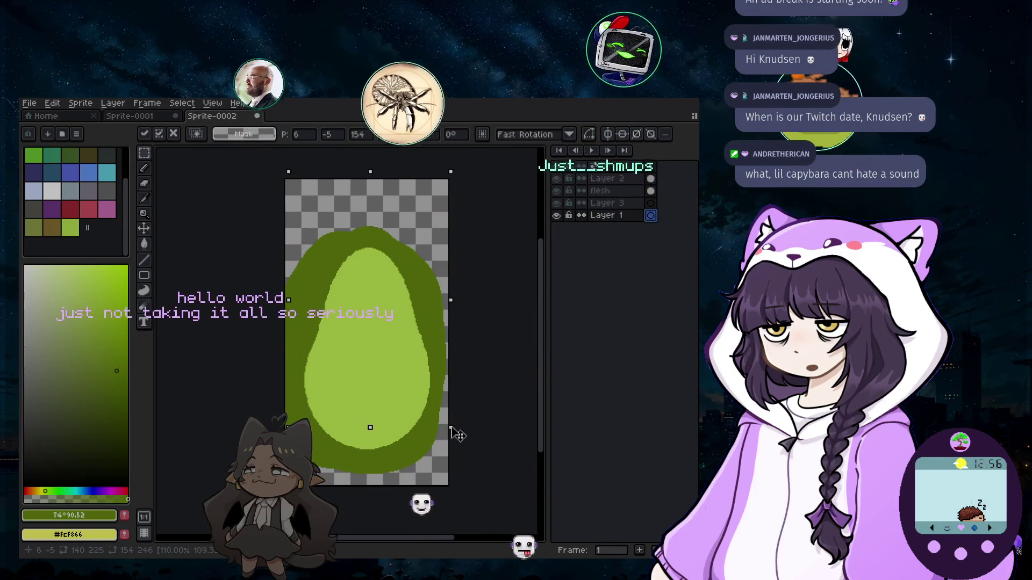
{"action": "left_click_drag", "start_coordinate": [387, 354], "coordinate": [392, 408]}
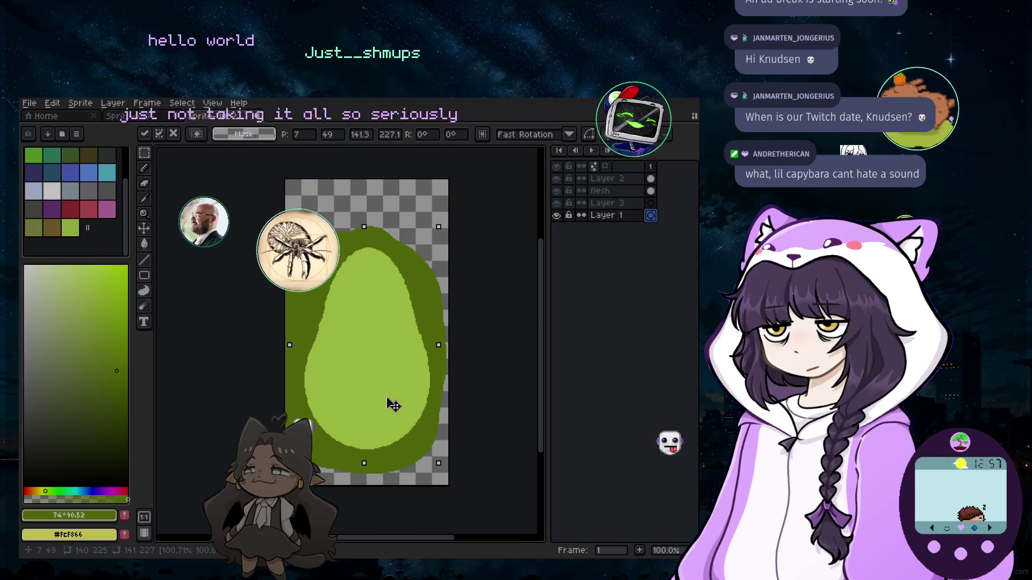
{"action": "left_click", "coordinate": [587, 218]}
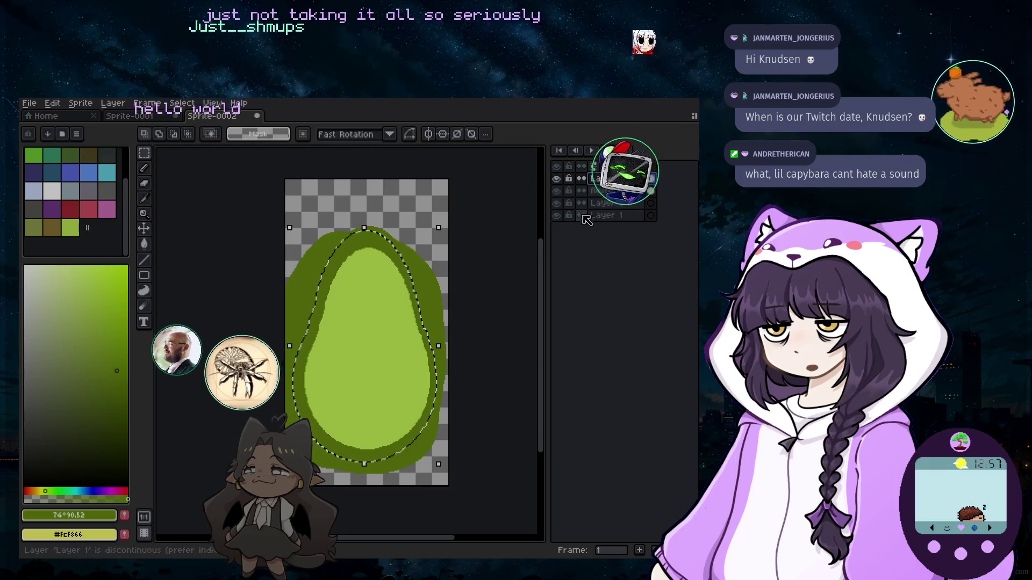
{"action": "left_click", "coordinate": [556, 190]}
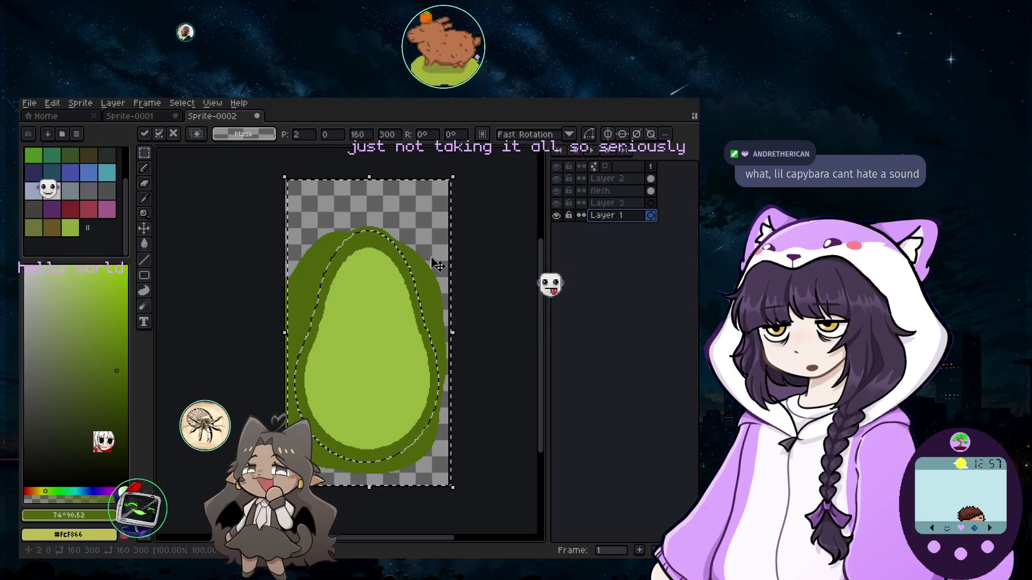
{"action": "left_click", "coordinate": [621, 180]}
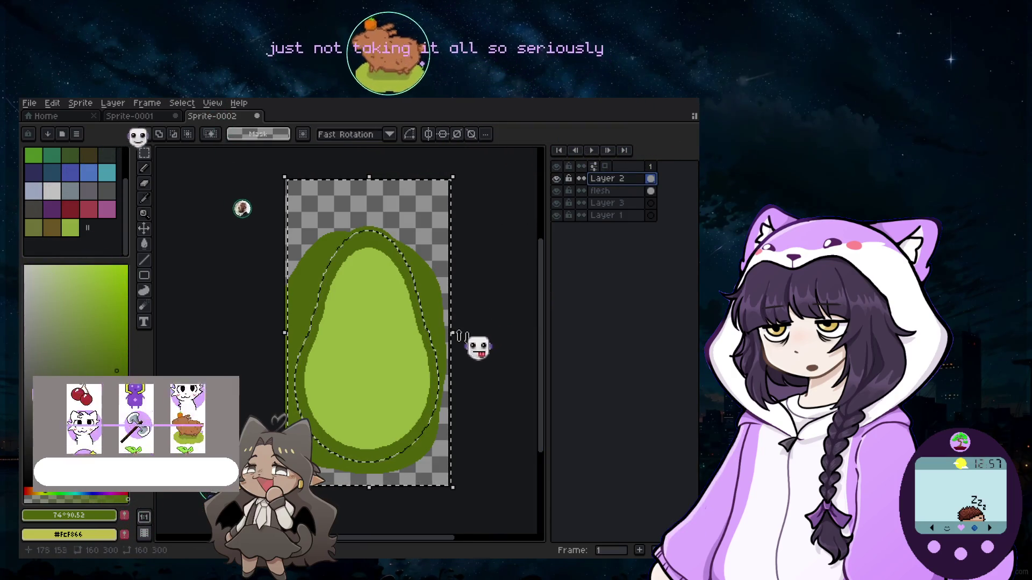
Clear the selected fill from the flesh layer, try a green bucket fill and undo it.
{"action": "key", "text": "ctrl+d"}
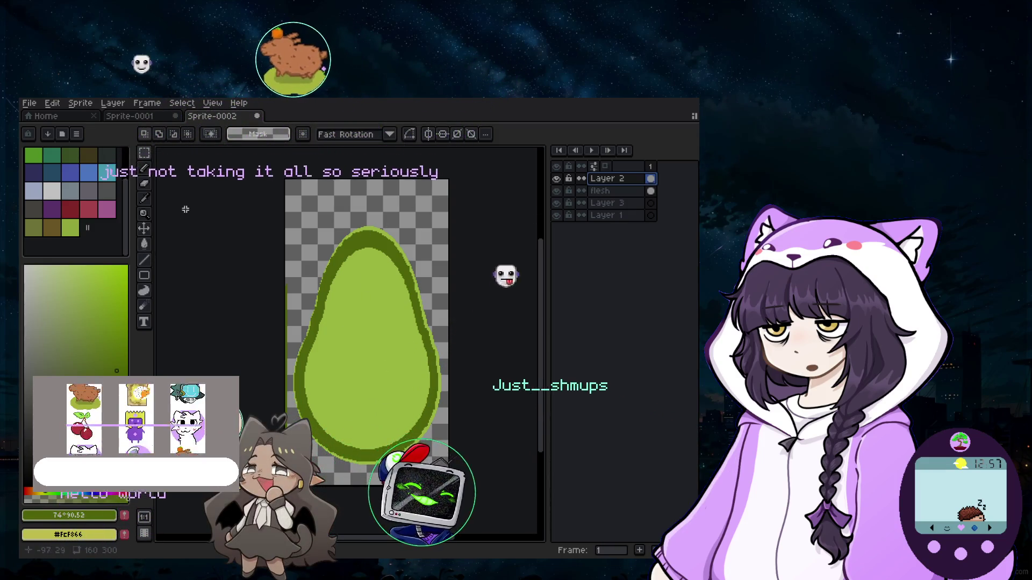
{"action": "scroll", "coordinate": [433, 246], "scroll_direction": "up", "scroll_amount": 3}
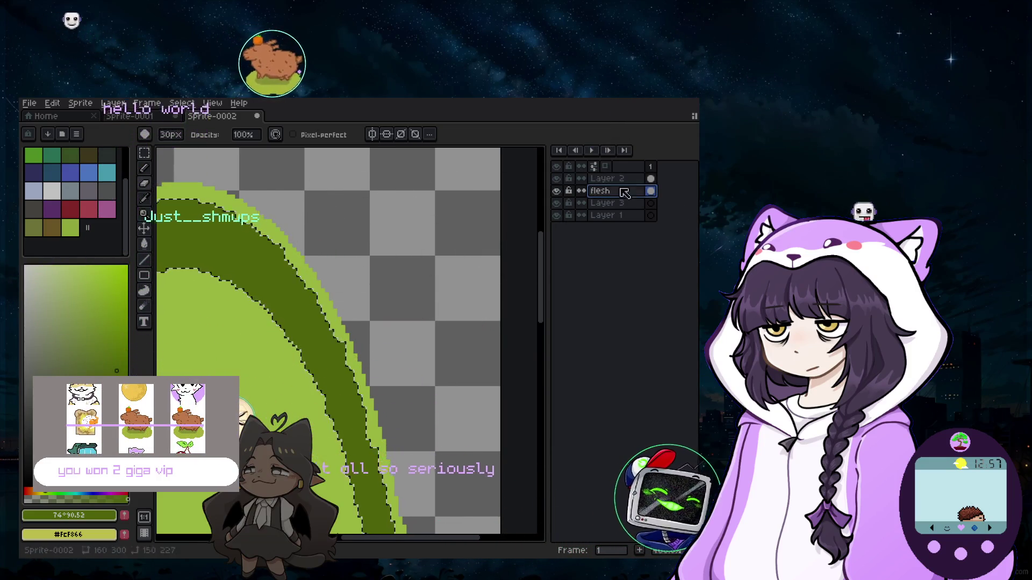
{"action": "scroll", "coordinate": [439, 266], "scroll_direction": "down", "scroll_amount": 3}
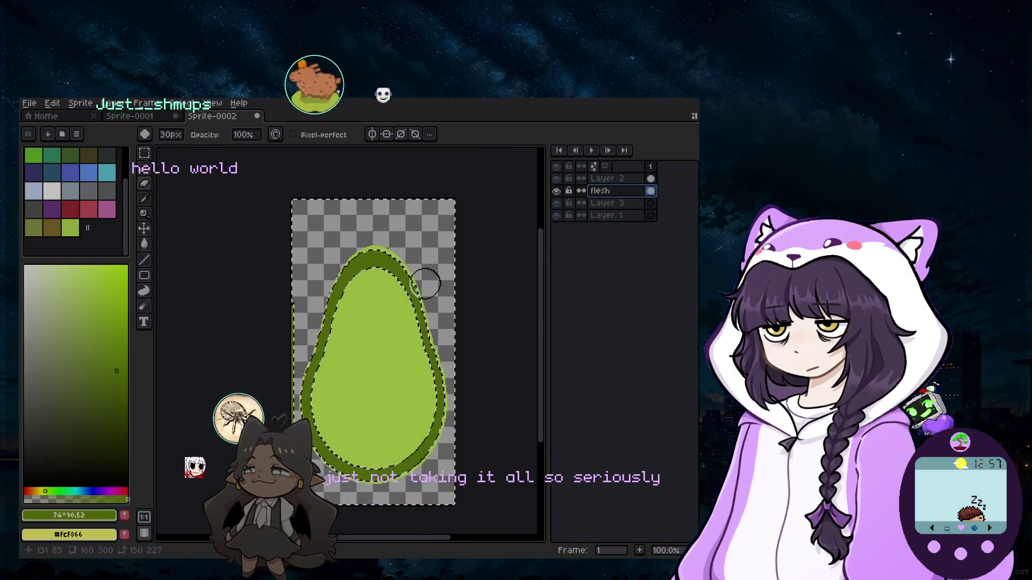
{"action": "key", "text": "Delete"}
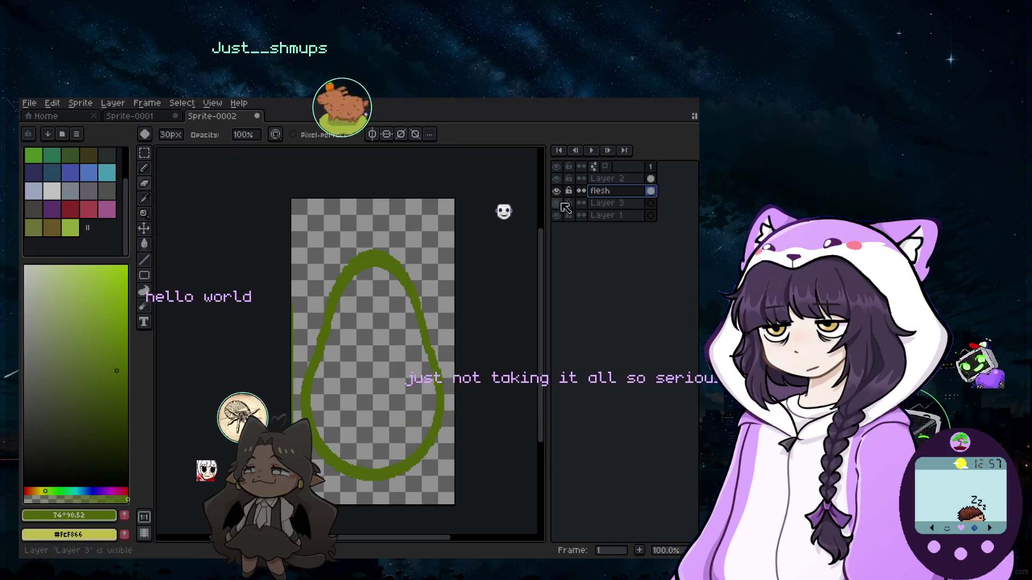
{"action": "left_click", "coordinate": [619, 191]}
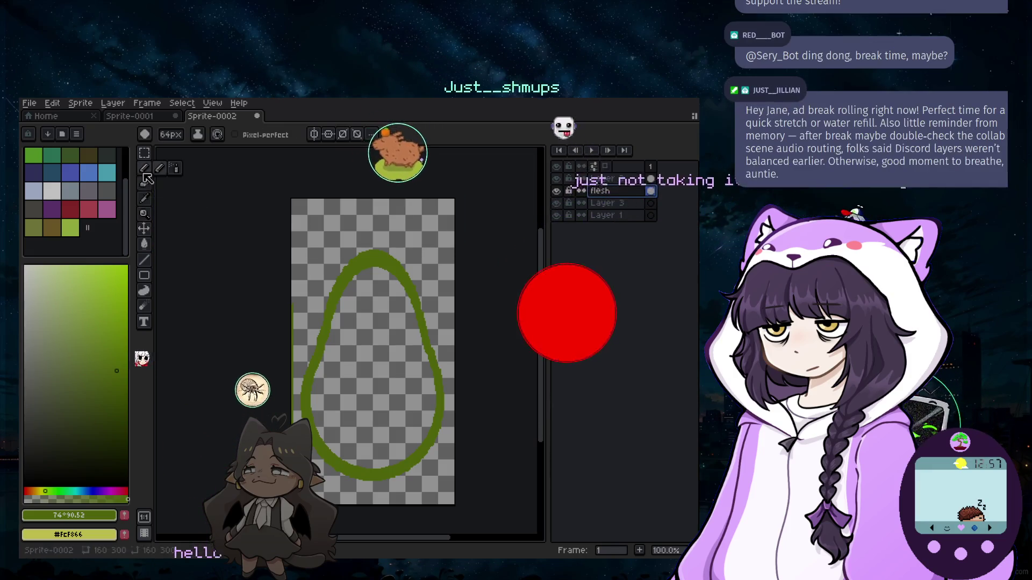
{"action": "left_click", "coordinate": [146, 261]}
{"action": "left_click", "coordinate": [143, 244]}
{"action": "left_click", "coordinate": [371, 363]}
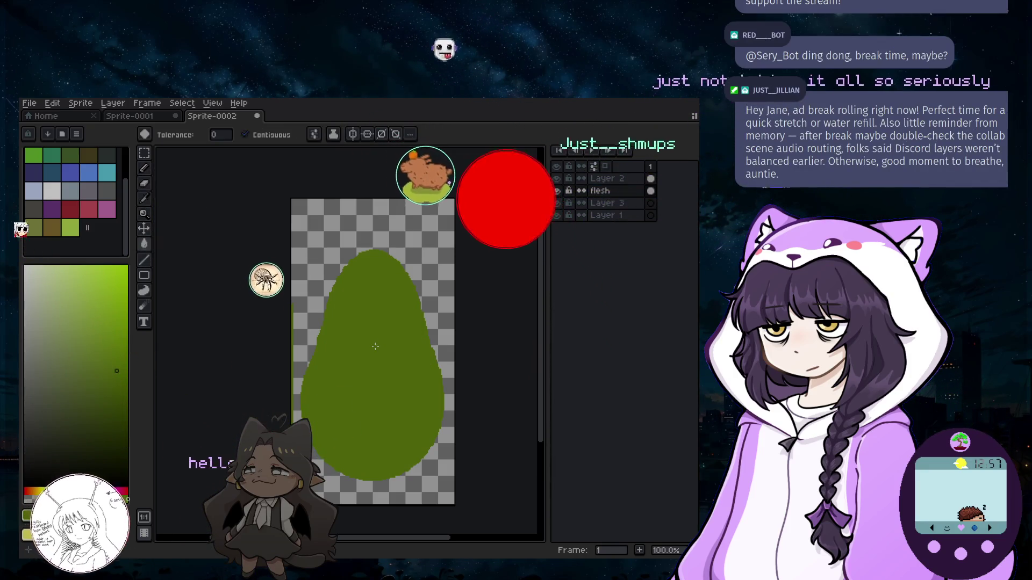
{"action": "key", "text": "ctrl+z"}
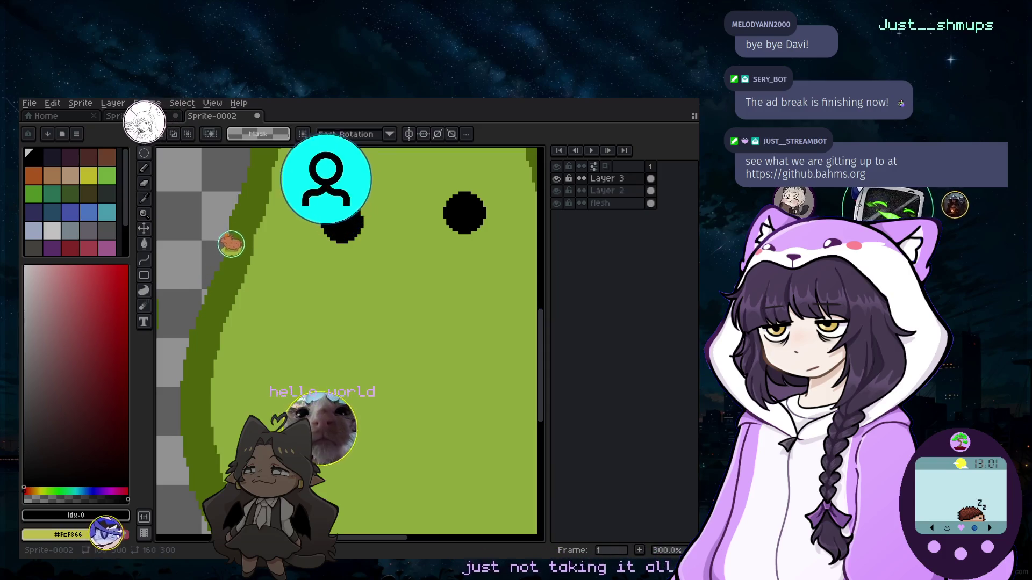
{"action": "left_click_drag", "start_coordinate": [526, 422], "coordinate": [458, 423]}
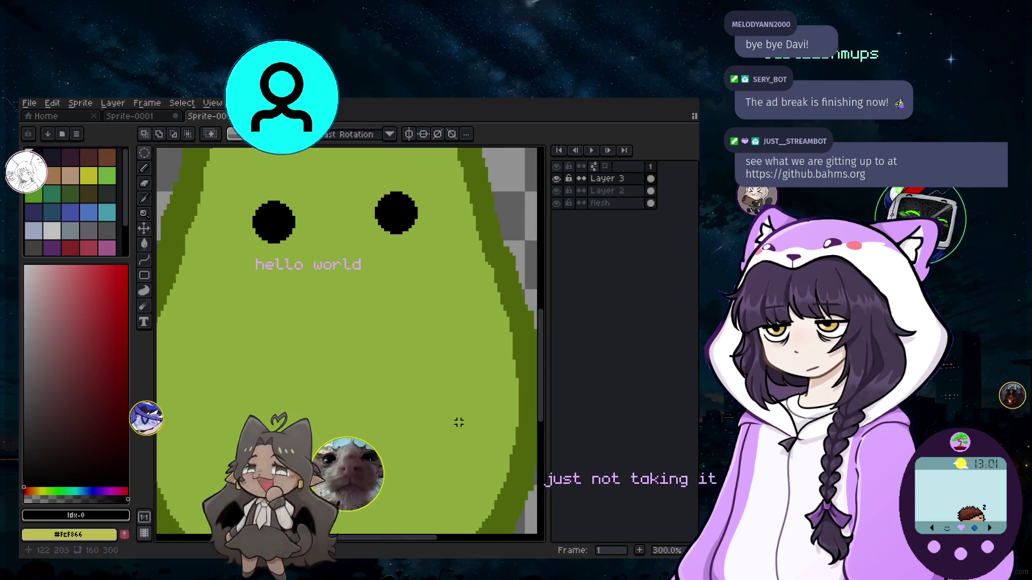
{"action": "scroll", "coordinate": [299, 388], "scroll_direction": "down", "scroll_amount": 2}
{"action": "scroll", "coordinate": [310, 274], "scroll_direction": "down", "scroll_amount": 3}
{"action": "scroll", "coordinate": [310, 271], "scroll_direction": "up", "scroll_amount": 5}
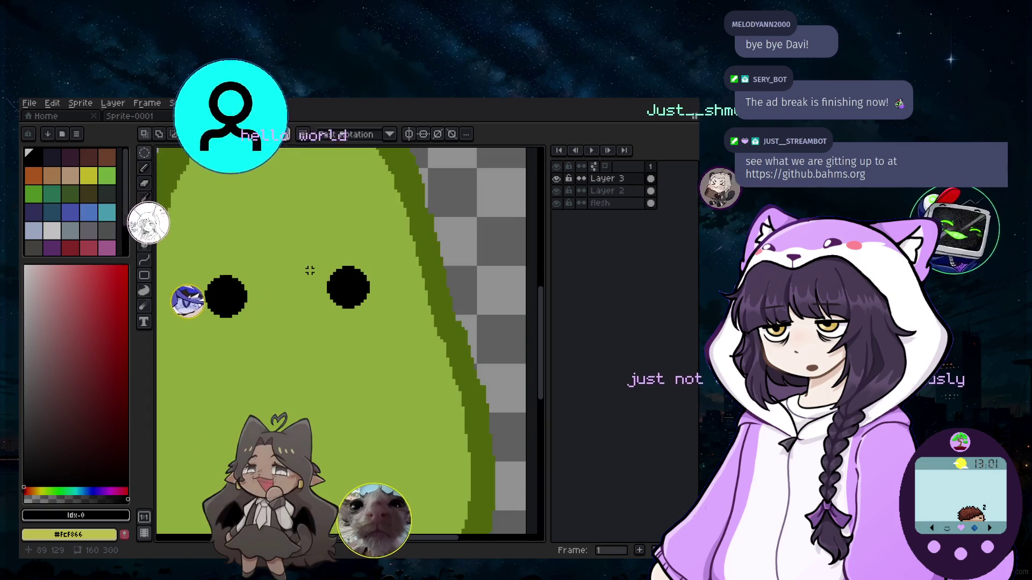
{"action": "scroll", "coordinate": [310, 271], "scroll_direction": "down", "scroll_amount": 1}
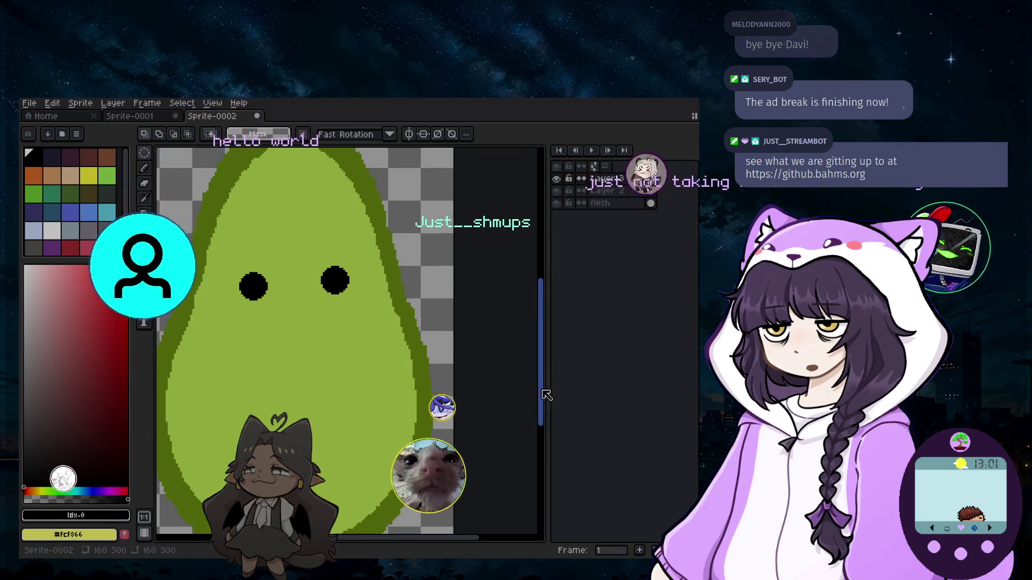
{"action": "left_click_drag", "start_coordinate": [545, 395], "coordinate": [548, 400]}
{"action": "left_click_drag", "start_coordinate": [439, 527], "coordinate": [407, 549]}
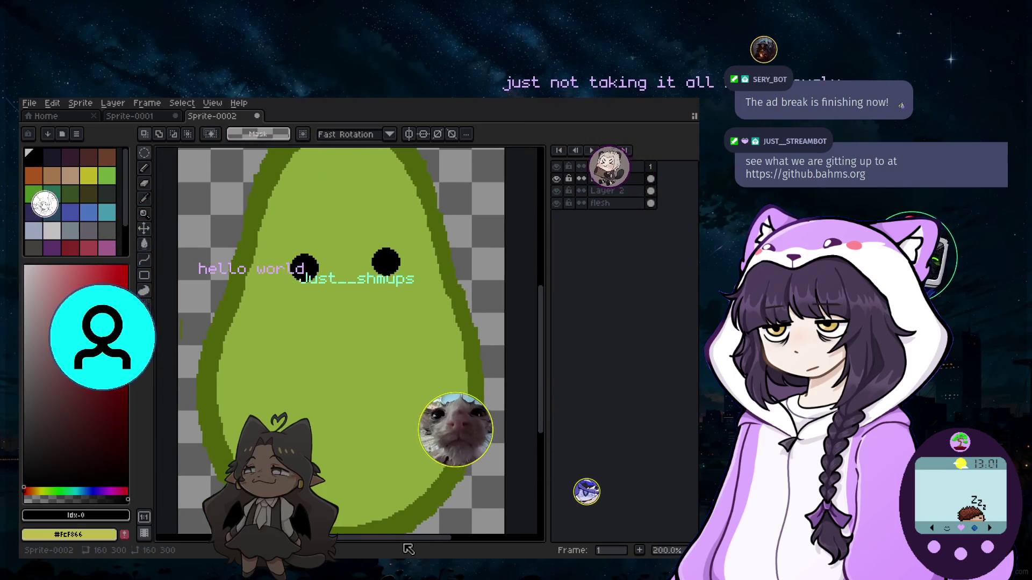
{"action": "scroll", "coordinate": [321, 322], "scroll_direction": "up", "scroll_amount": 2}
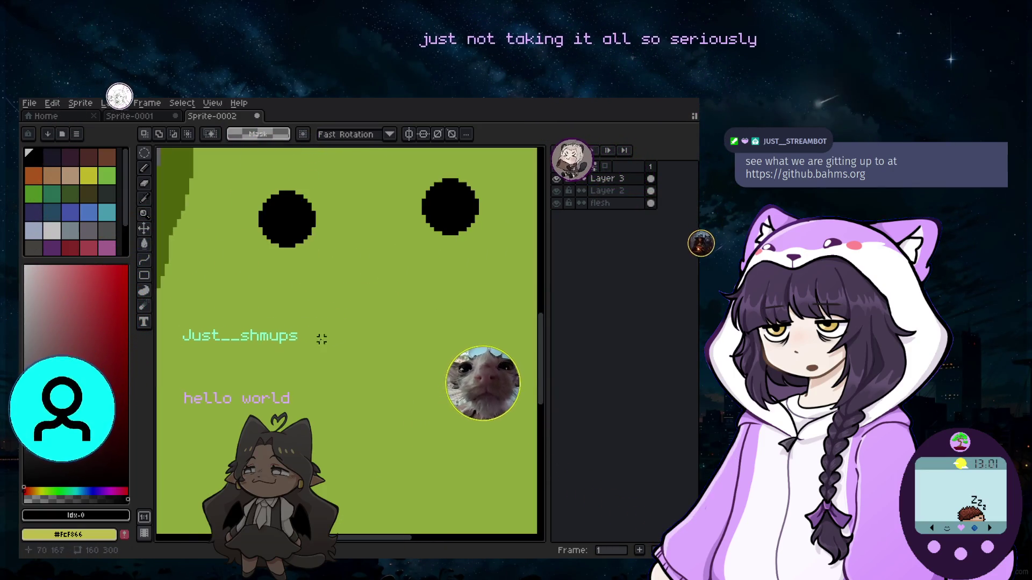
{"action": "scroll", "coordinate": [366, 348], "scroll_direction": "down", "scroll_amount": 2}
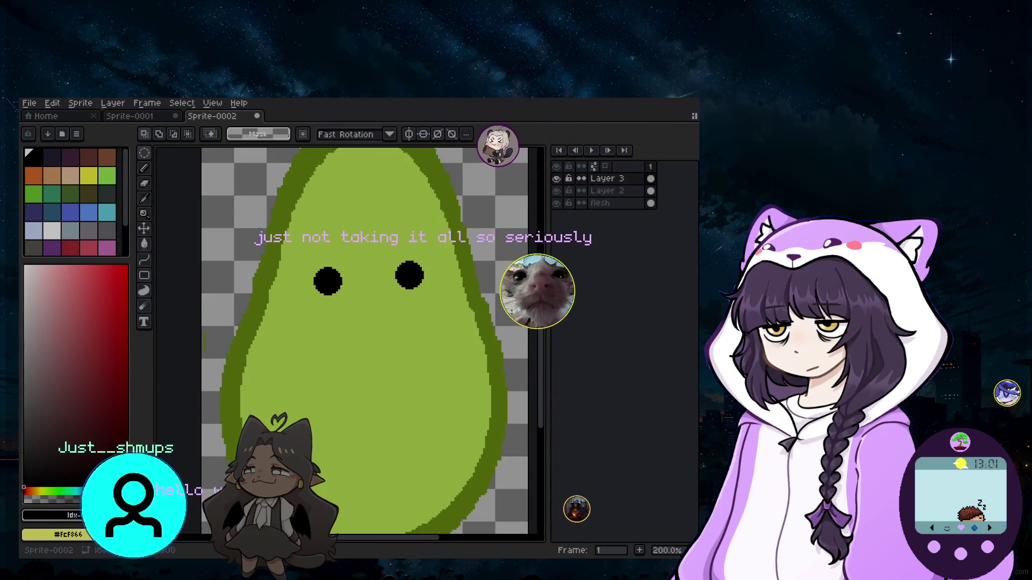
Add empty Layer 4 at the top of the stack and pick the Pencil.
{"action": "left_click", "coordinate": [148, 170]}
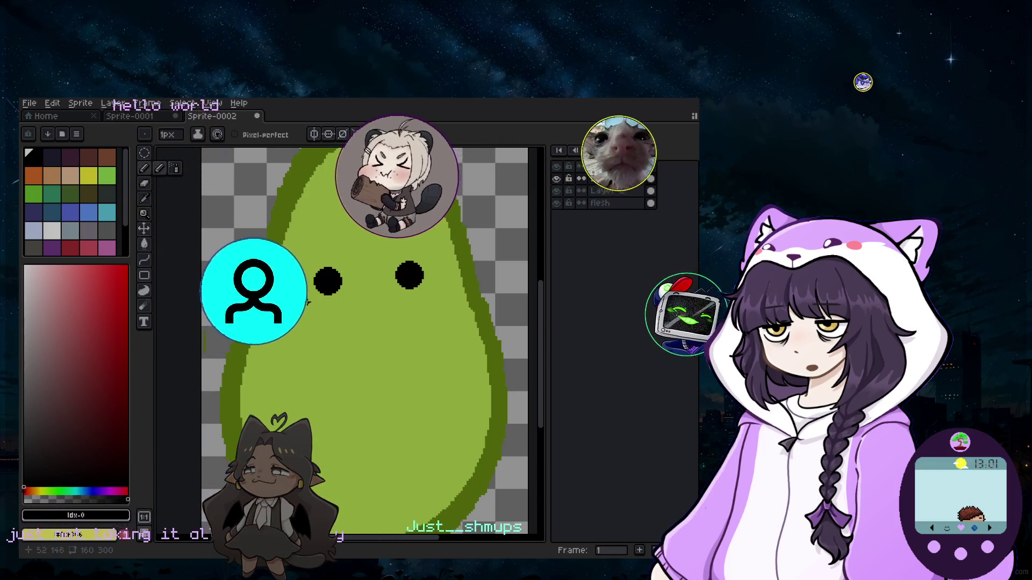
{"action": "left_click", "coordinate": [146, 155]}
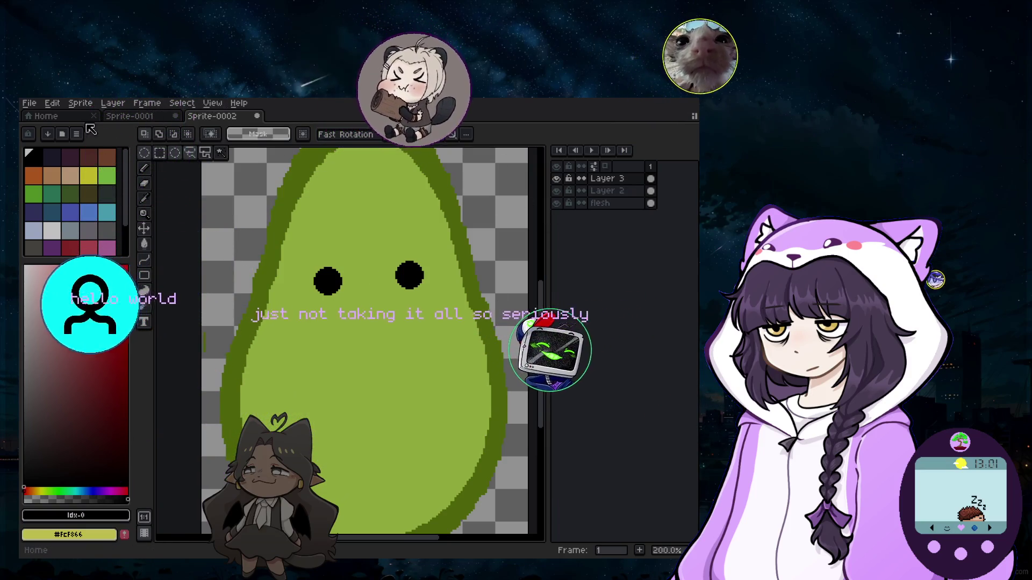
{"action": "left_click", "coordinate": [113, 103]}
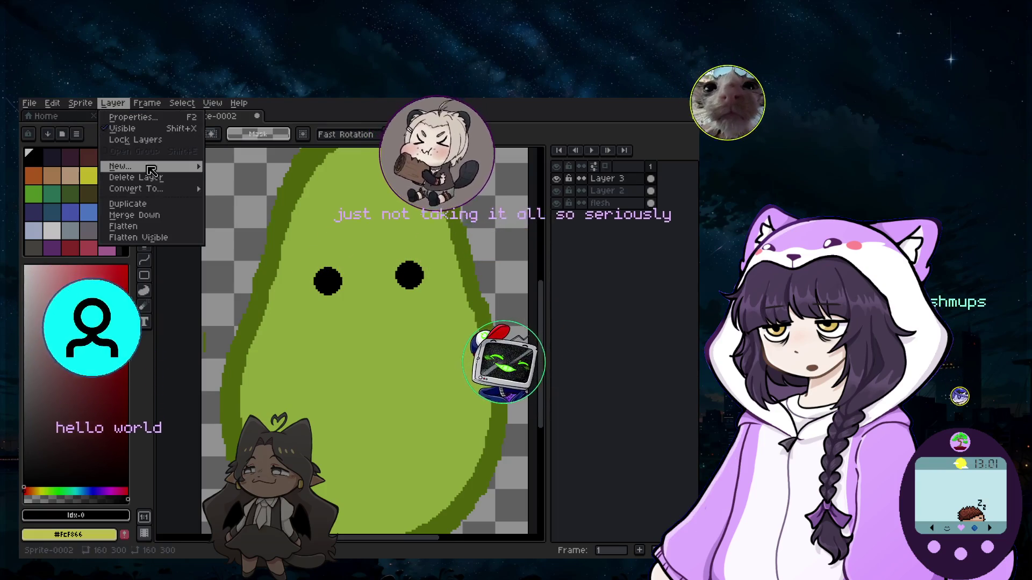
{"action": "left_click", "coordinate": [234, 166]}
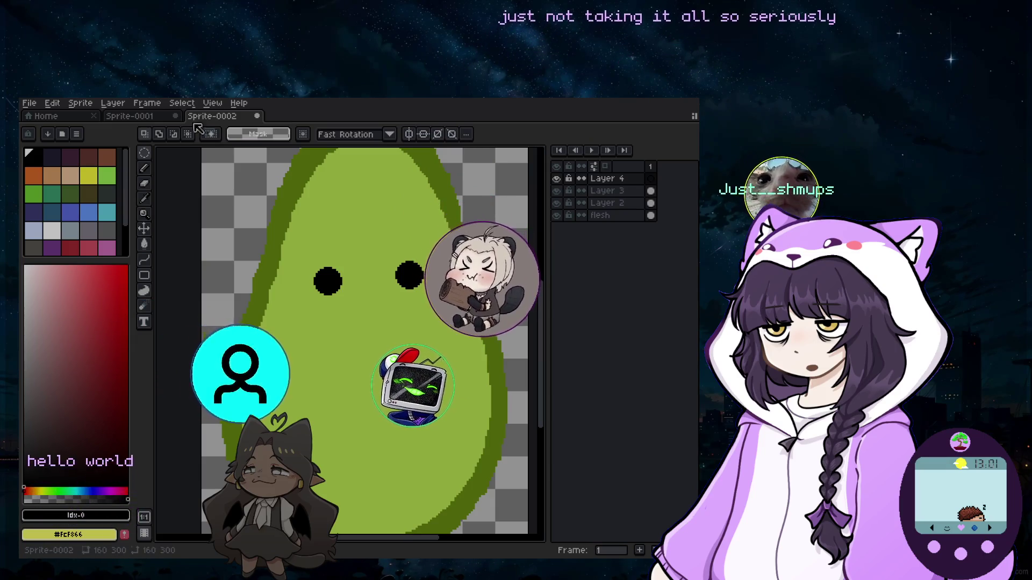
{"action": "left_click", "coordinate": [144, 167]}
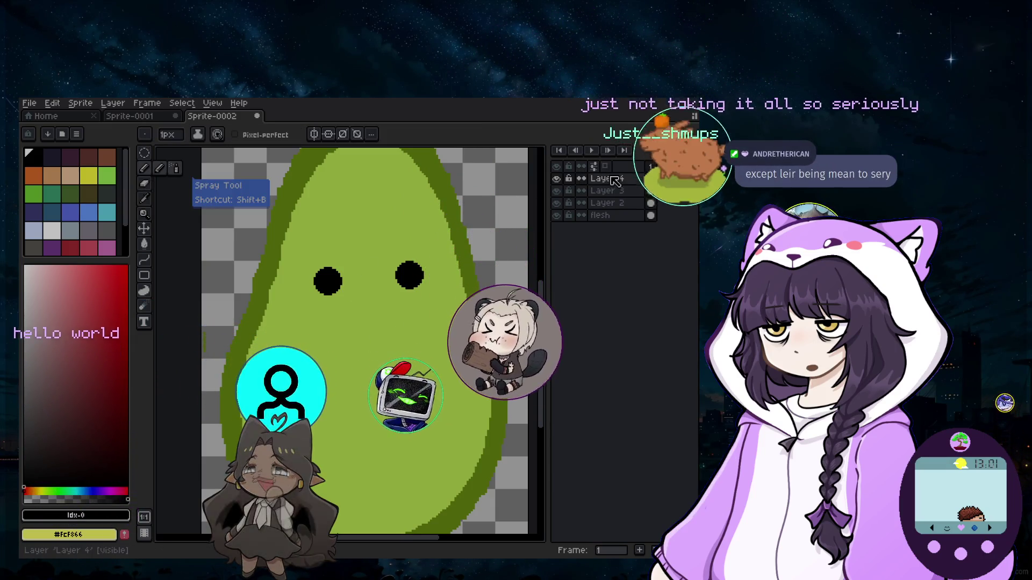
Draw a circular selection just below the eyes with the Elliptical Marquee and nudge it down.
{"action": "key", "text": "m"}
{"action": "mouse_move", "coordinate": [328, 288]}
{"action": "left_mouse_down"}
{"action": "mouse_move", "coordinate": [411, 369]}
{"action": "mouse_move", "coordinate": [416, 358]}
{"action": "left_mouse_up"}
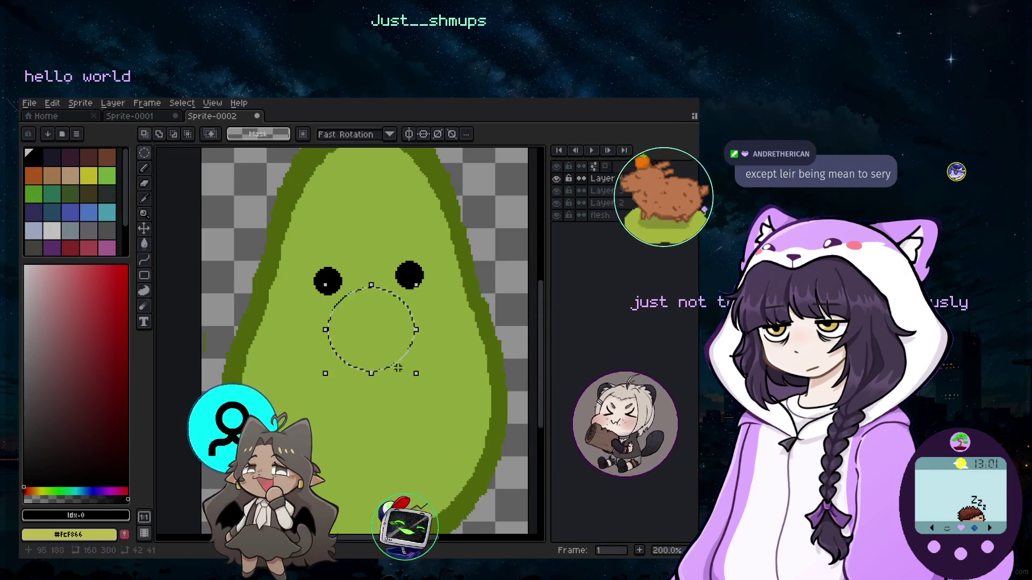
{"action": "key", "text": "Down"}
{"action": "key", "text": "Down"}
{"action": "key", "text": "Down"}
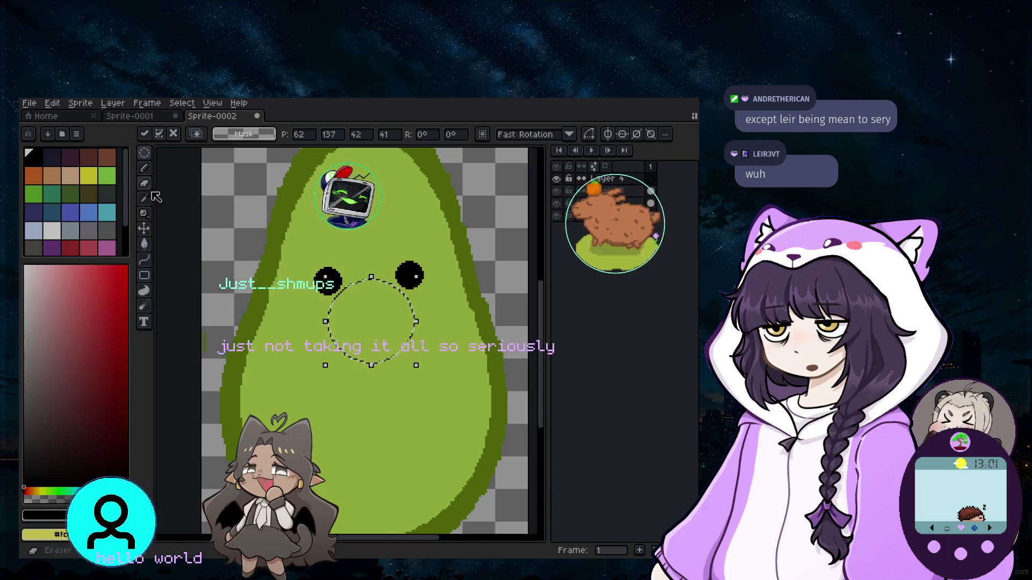
{"action": "left_click", "coordinate": [145, 174]}
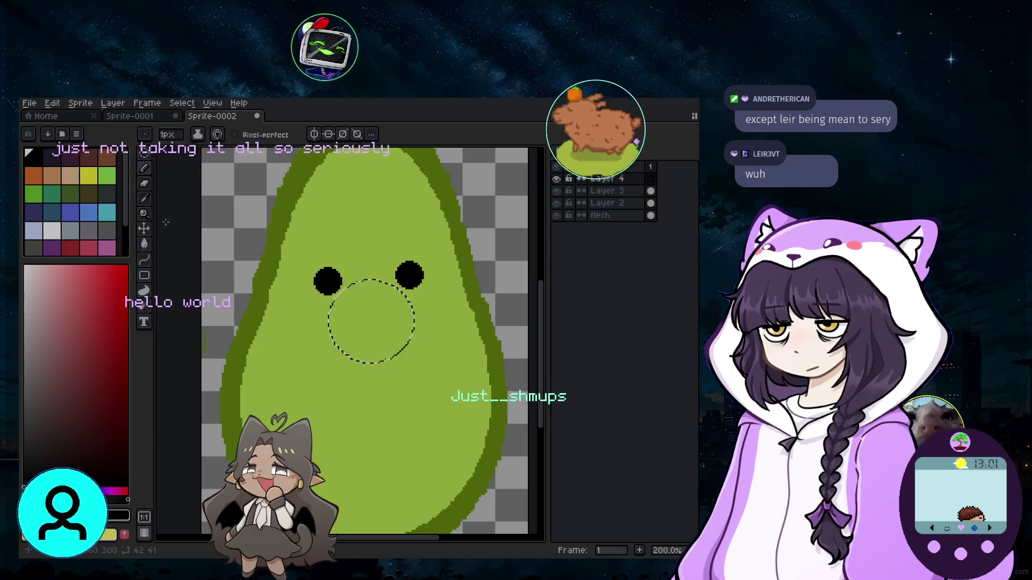
{"action": "scroll", "coordinate": [327, 330], "scroll_direction": "up", "scroll_amount": 3}
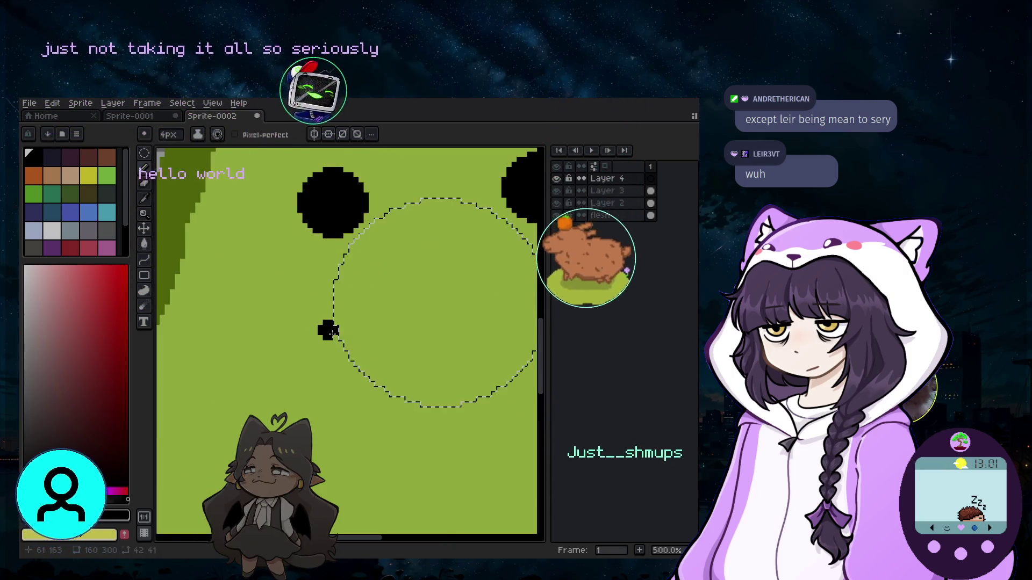
{"action": "scroll", "coordinate": [328, 331], "scroll_direction": "down", "scroll_amount": 1}
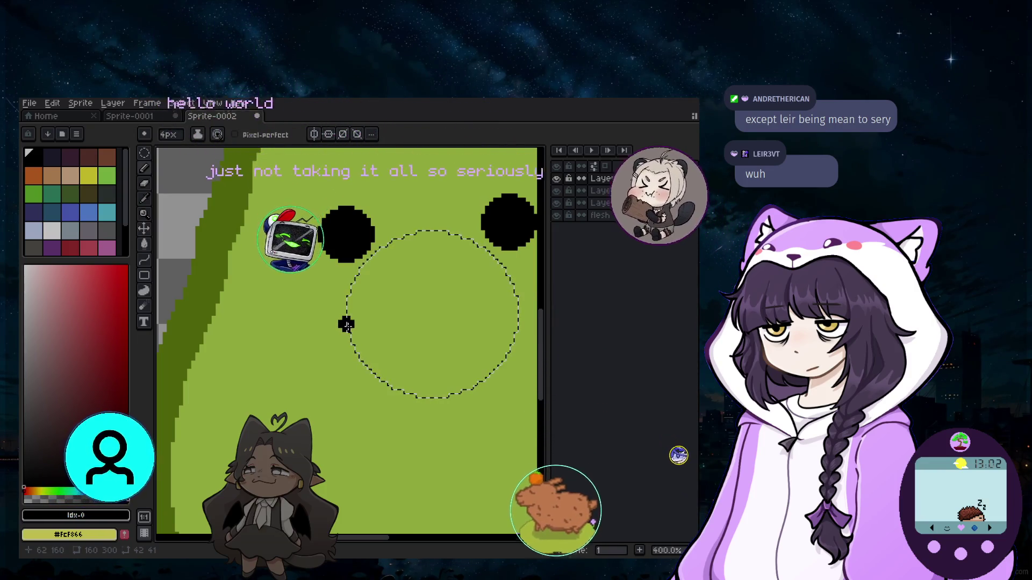
Sketch a smile stroke along the circle, undo it and thin the brush twice.
{"action": "mouse_move", "coordinate": [345, 324]}
{"action": "left_mouse_down"}
{"action": "mouse_move", "coordinate": [380, 386]}
{"action": "mouse_move", "coordinate": [455, 394]}
{"action": "left_mouse_up"}
{"action": "left_click_drag", "start_coordinate": [502, 344], "coordinate": [516, 323]}
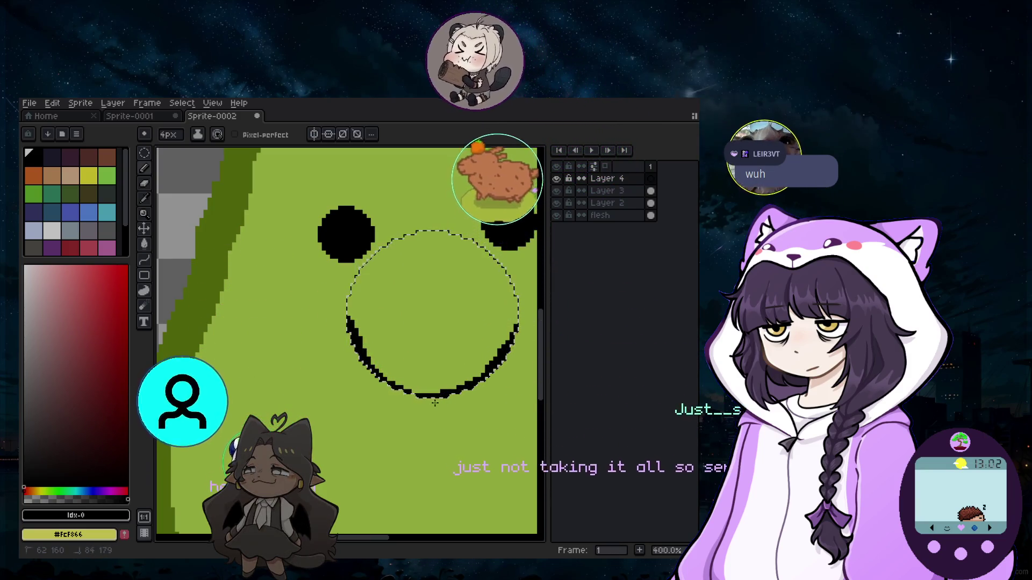
{"action": "scroll", "coordinate": [377, 380], "scroll_direction": "down", "scroll_amount": 1}
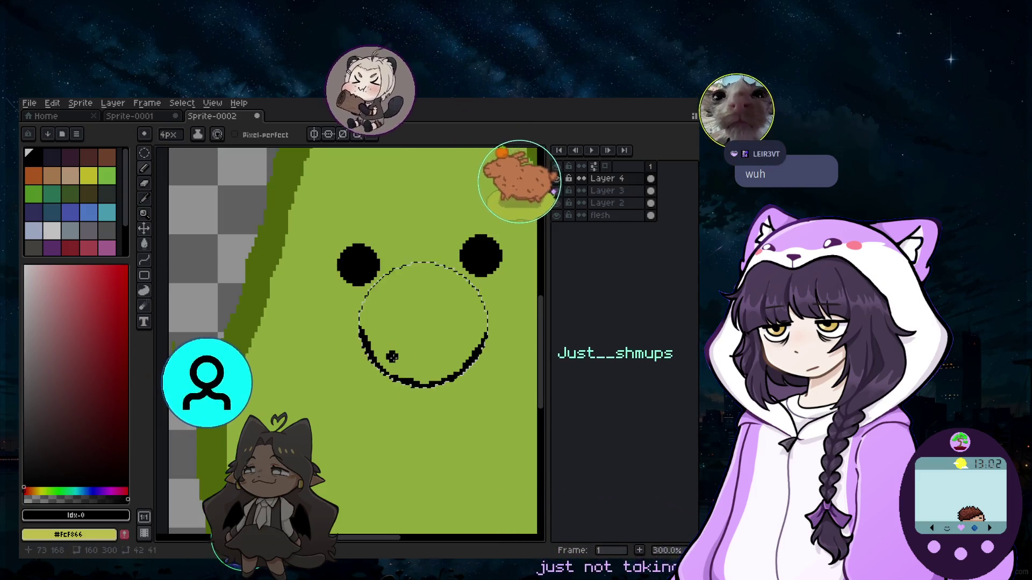
{"action": "scroll", "coordinate": [419, 350], "scroll_direction": "down", "scroll_amount": 1}
{"action": "scroll", "coordinate": [419, 350], "scroll_direction": "down", "scroll_amount": 1}
{"action": "scroll", "coordinate": [370, 403], "scroll_direction": "up", "scroll_amount": 2}
{"action": "scroll", "coordinate": [371, 403], "scroll_direction": "up", "scroll_amount": 1}
{"action": "scroll", "coordinate": [370, 403], "scroll_direction": "up", "scroll_amount": 1}
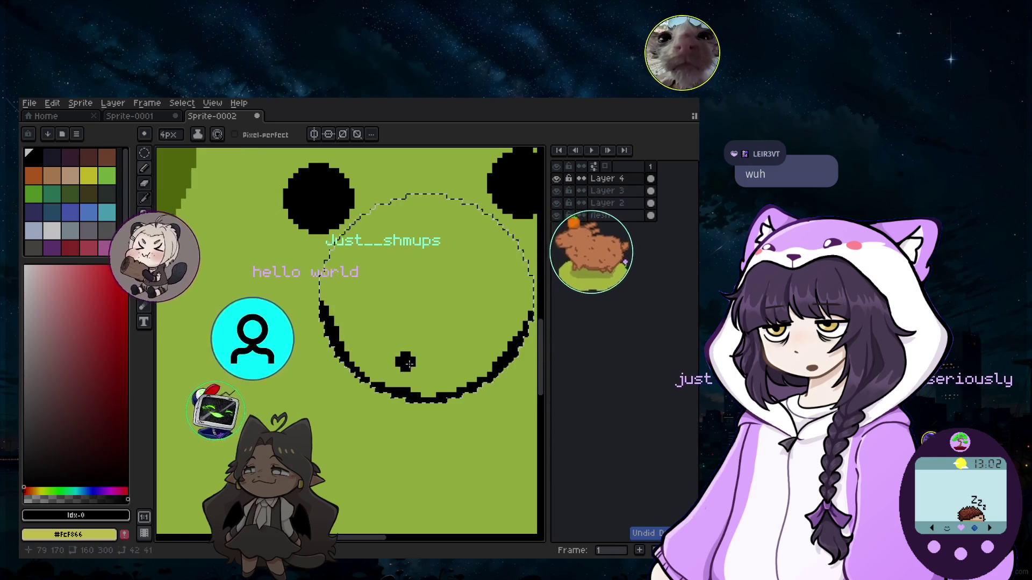
{"action": "key", "text": "ctrl+z"}
{"action": "key", "text": "minus"}
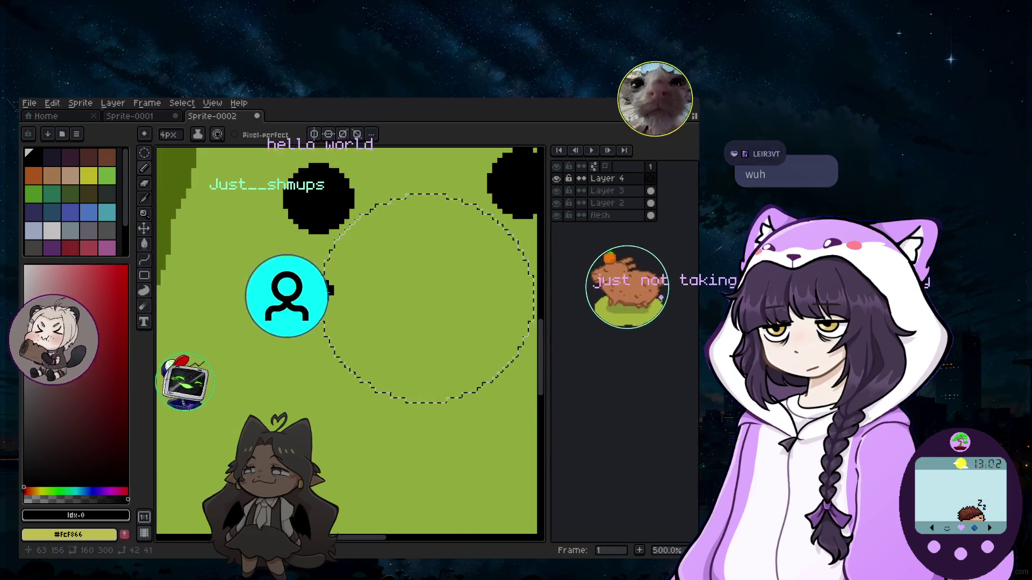
{"action": "key", "text": "minus"}
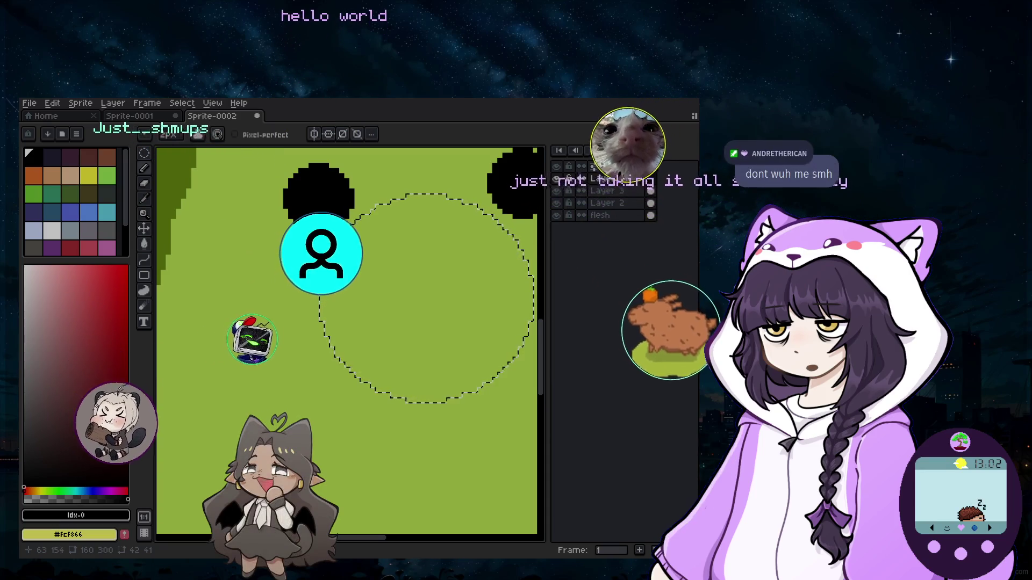
Mark black guide pixels at the smile's two ends and the circle's top.
{"action": "left_click", "coordinate": [329, 265]}
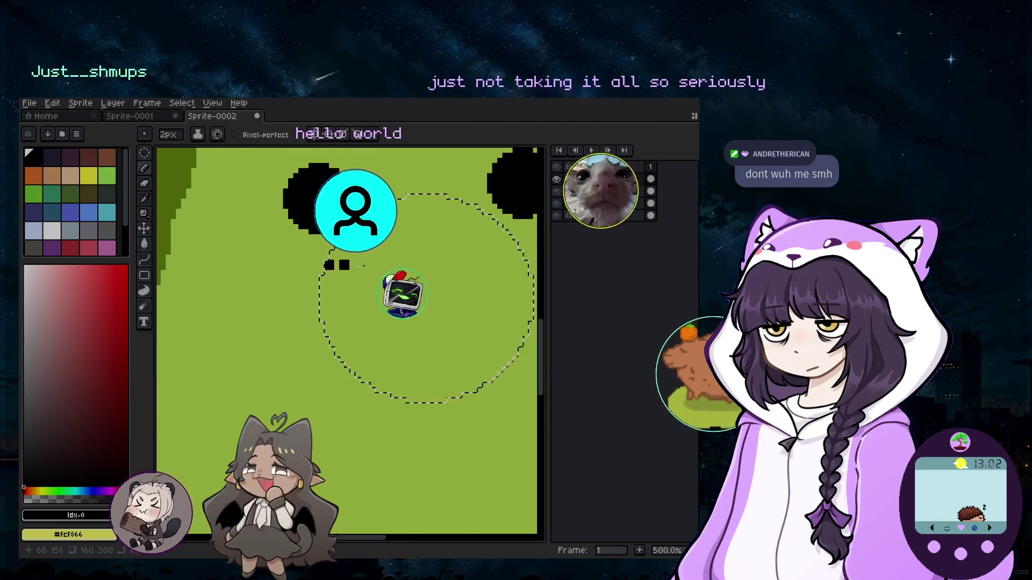
{"action": "left_click", "coordinate": [507, 260]}
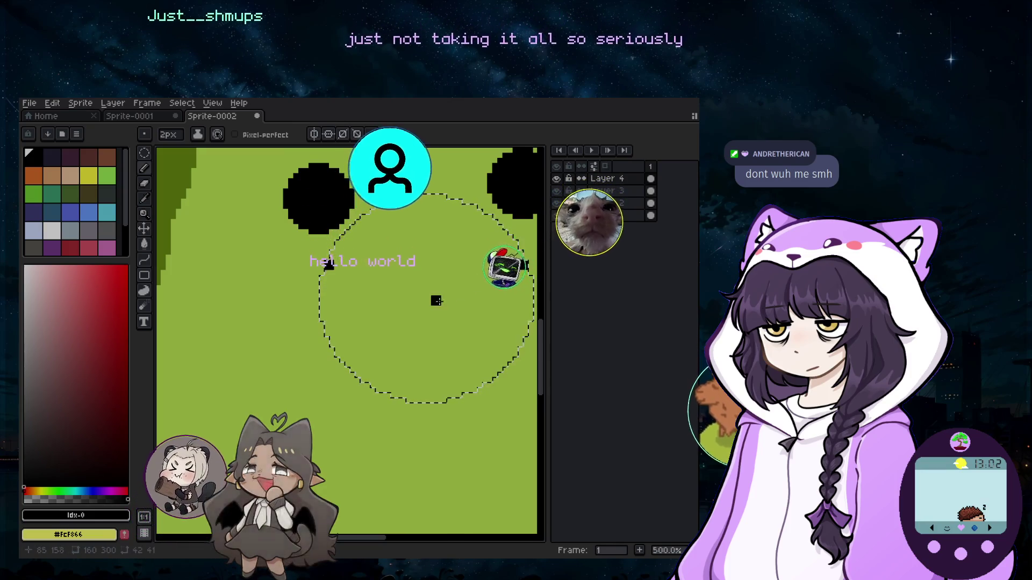
{"action": "left_click", "coordinate": [400, 209]}
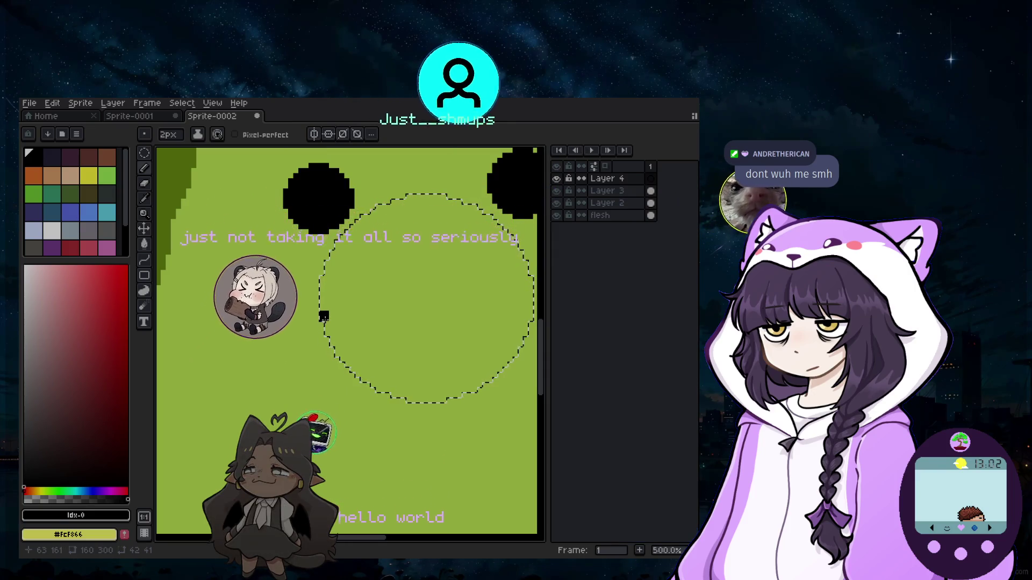
Mark guide pixels on the circle's right and lower-right edge, then deselect with Ctrl+D.
{"action": "left_click", "coordinate": [527, 316]}
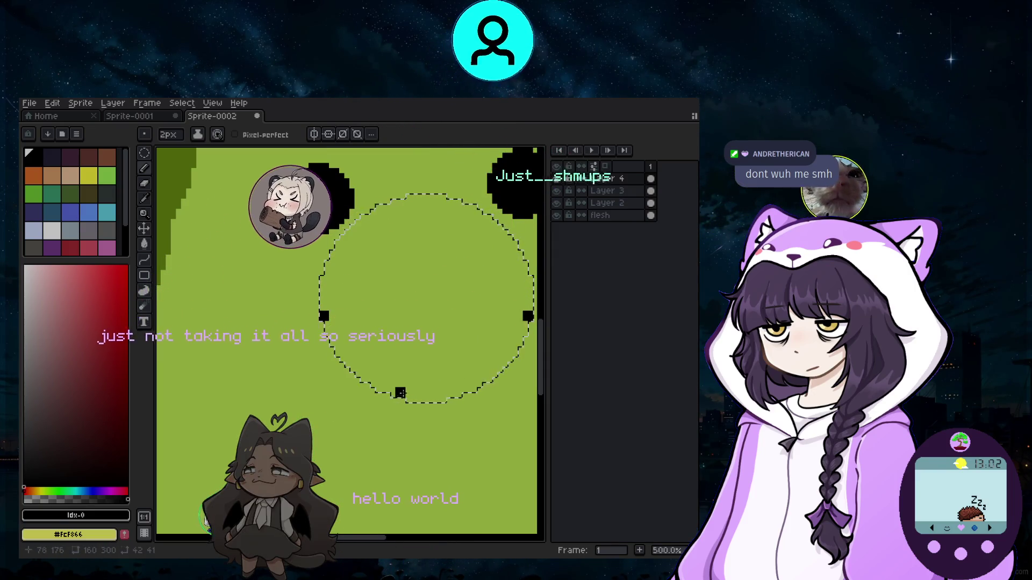
{"action": "left_click", "coordinate": [472, 388]}
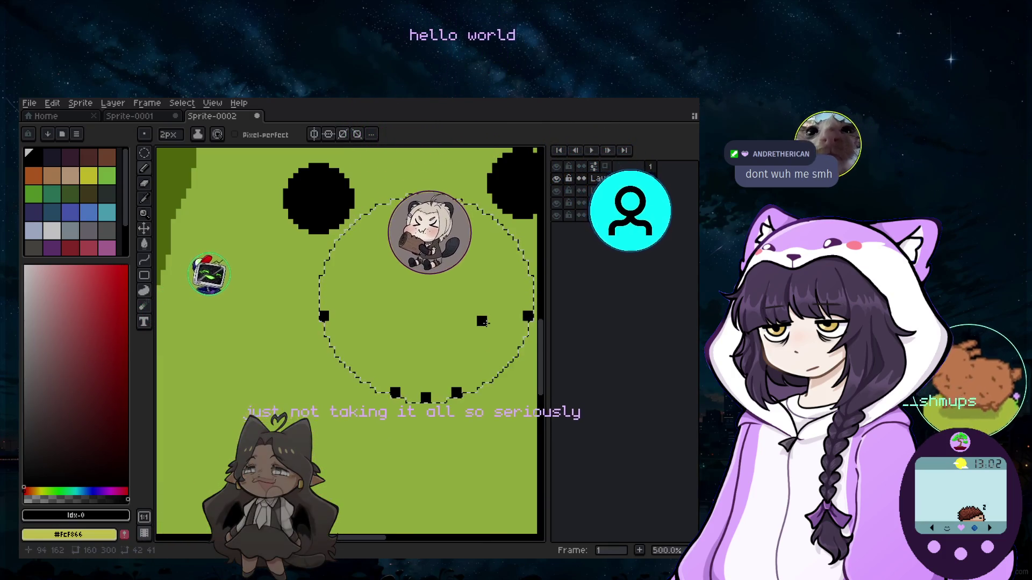
{"action": "key", "text": "ctrl+d"}
{"action": "scroll", "coordinate": [516, 336], "scroll_direction": "down", "scroll_amount": 1}
{"action": "scroll", "coordinate": [492, 395], "scroll_direction": "down", "scroll_amount": 1}
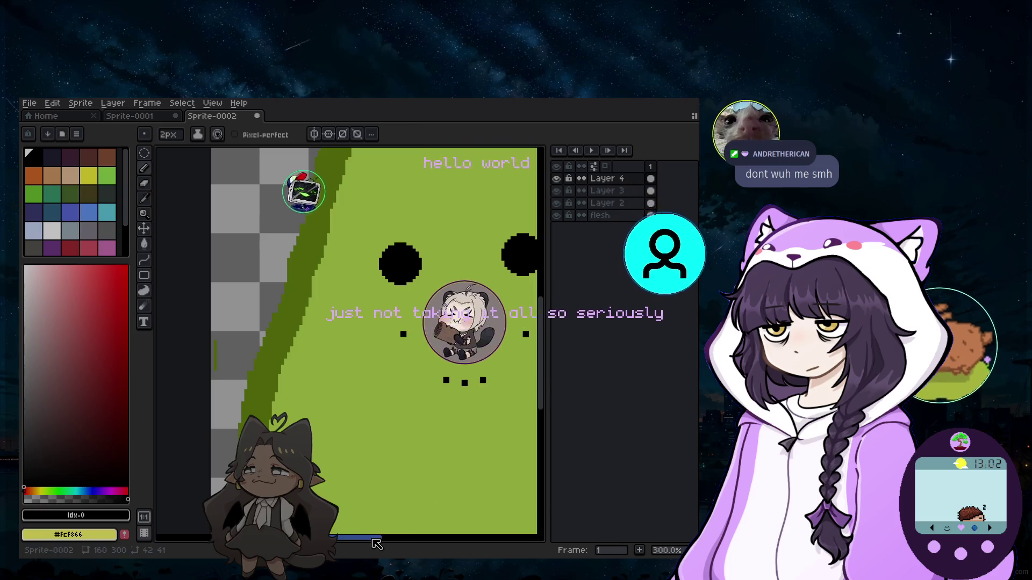
{"action": "left_click_drag", "start_coordinate": [375, 545], "coordinate": [408, 544]}
{"action": "scroll", "coordinate": [440, 390], "scroll_direction": "up", "scroll_amount": 2}
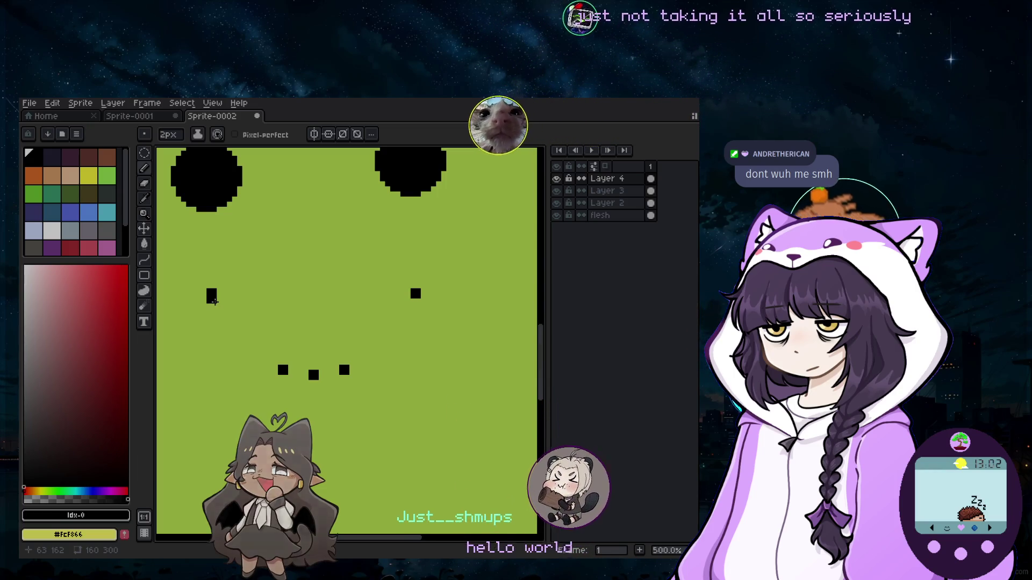
Place black pixels stepping down from the left guide toward the smile's centre, undoing a stray one.
{"action": "left_click", "coordinate": [207, 319]}
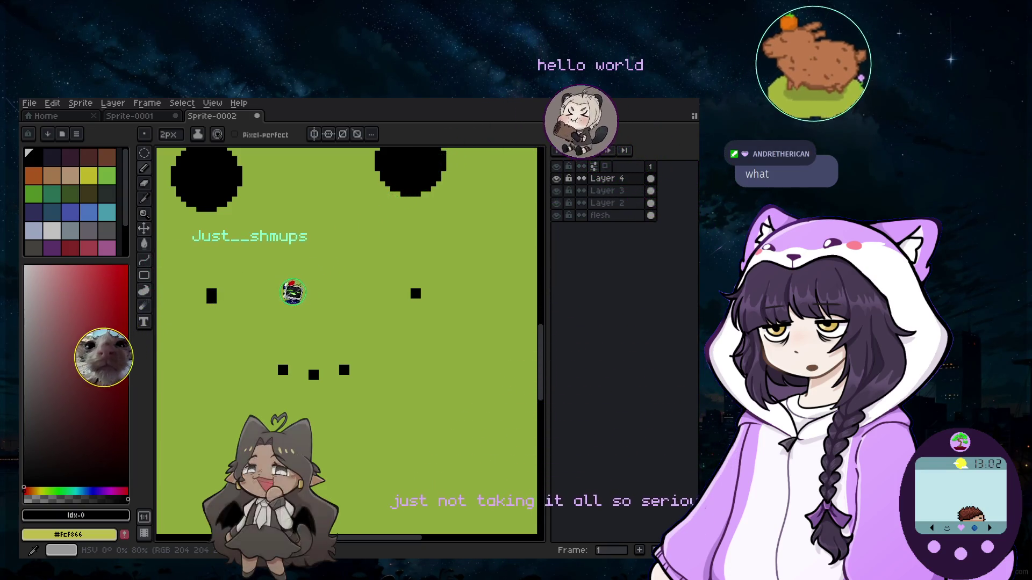
{"action": "left_click", "coordinate": [293, 304]}
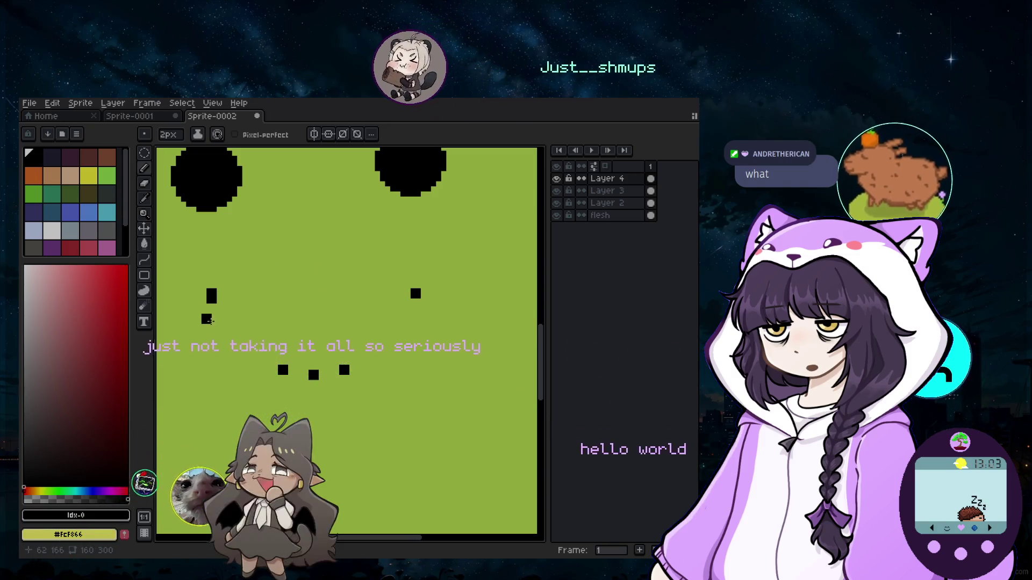
{"action": "left_click", "coordinate": [217, 308]}
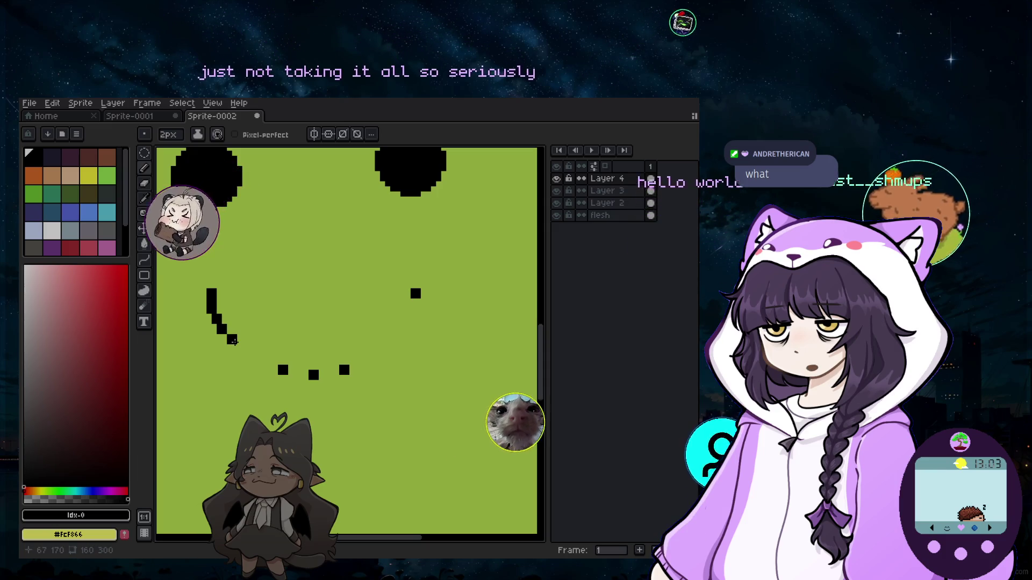
{"action": "key", "text": "ctrl+z"}
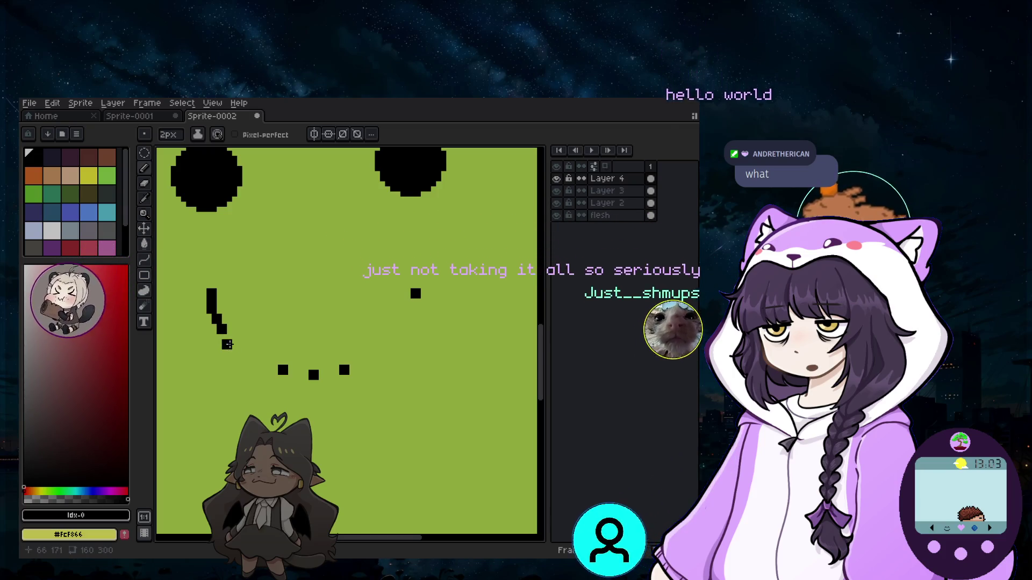
{"action": "left_click", "coordinate": [227, 335]}
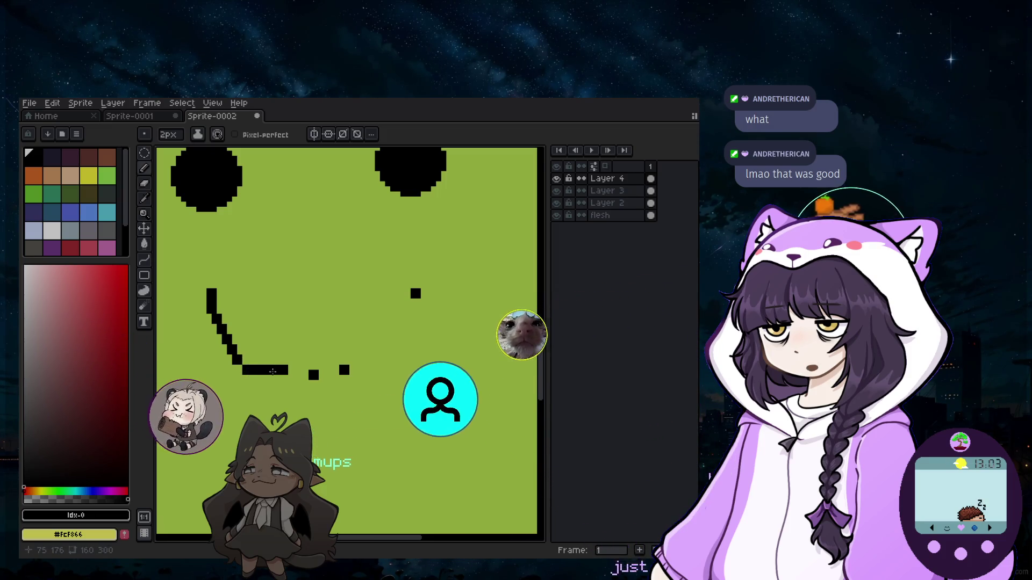
{"action": "scroll", "coordinate": [273, 371], "scroll_direction": "down", "scroll_amount": 1}
{"action": "scroll", "coordinate": [282, 375], "scroll_direction": "down", "scroll_amount": 2}
{"action": "scroll", "coordinate": [296, 379], "scroll_direction": "up", "scroll_amount": 2}
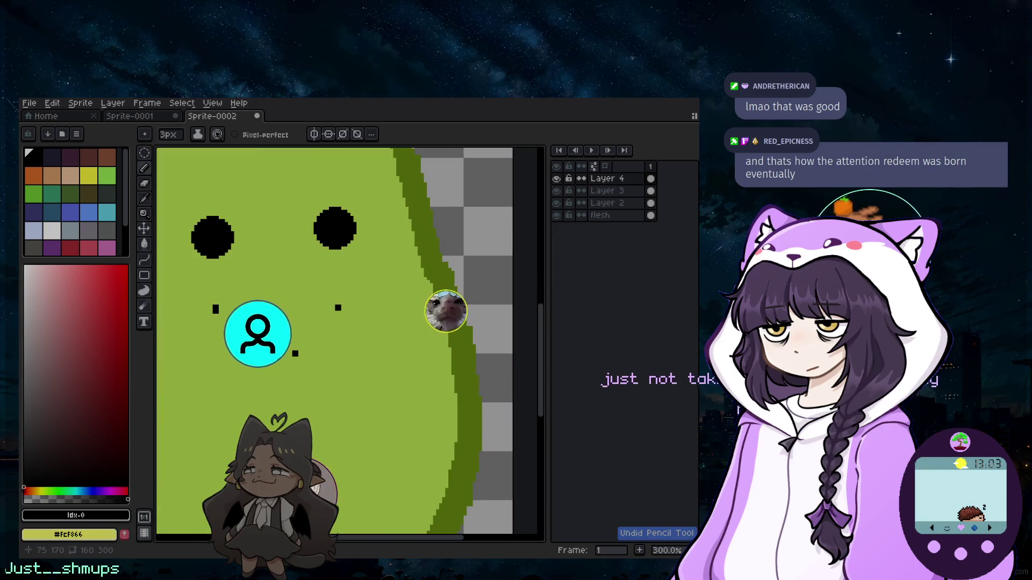
{"action": "scroll", "coordinate": [445, 312], "scroll_direction": "up", "scroll_amount": 3}
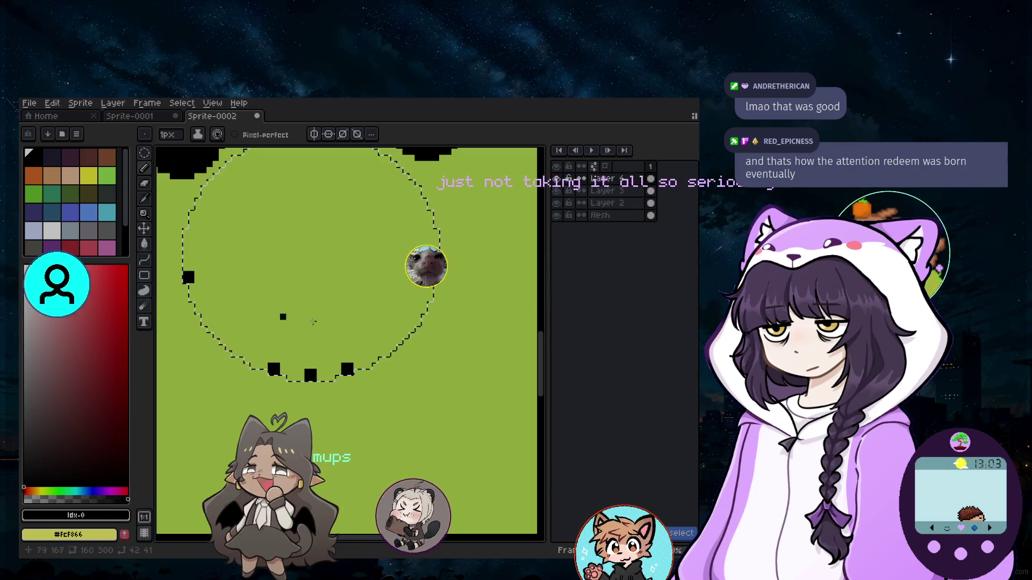
{"action": "scroll", "coordinate": [393, 304], "scroll_direction": "up", "scroll_amount": 10}
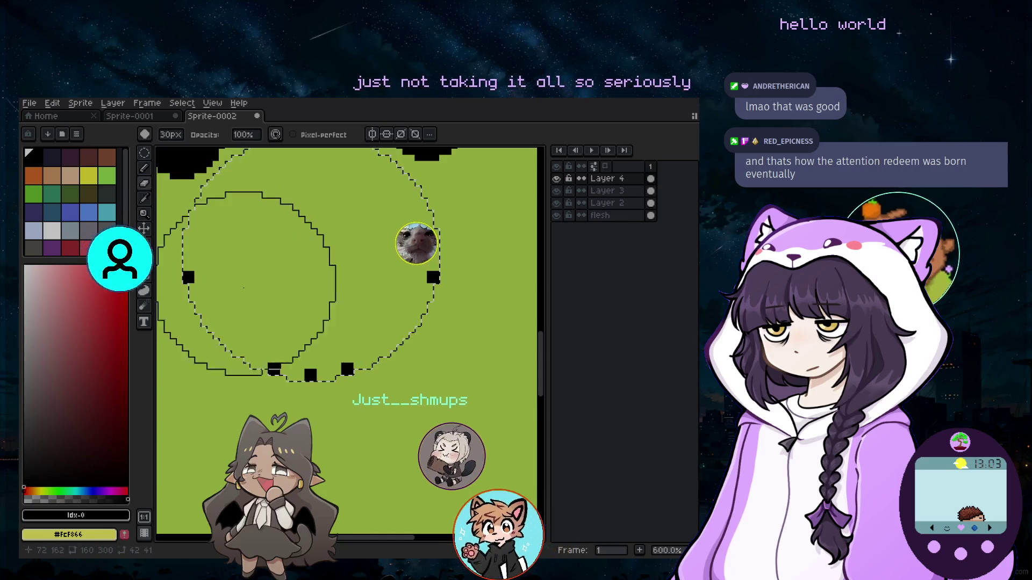
{"action": "scroll", "coordinate": [411, 278], "scroll_direction": "down", "scroll_amount": 10}
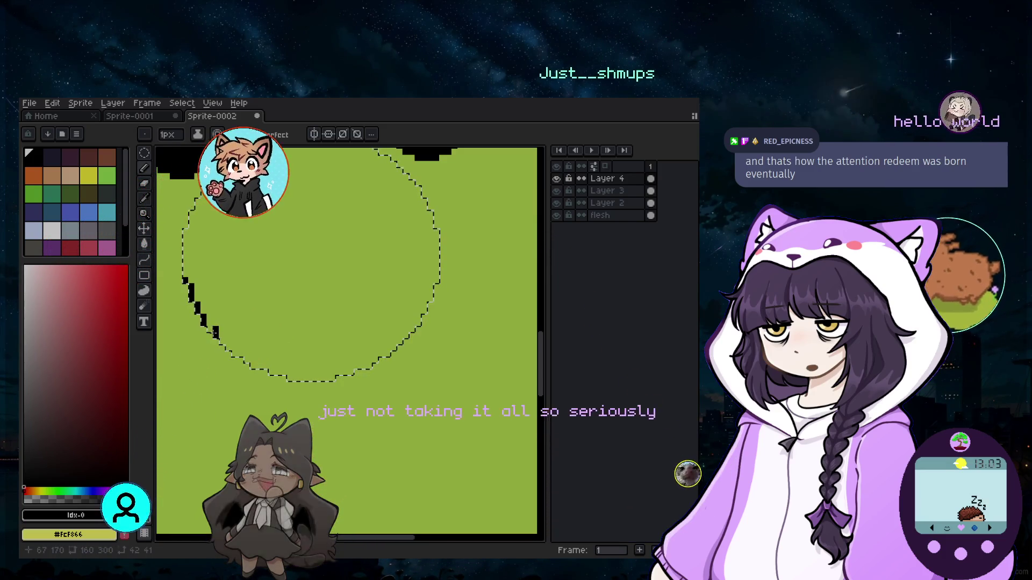
Undo the bad stroke and trace the smile curve down and right along the guide's lower edge.
{"action": "key", "text": "ctrl+z"}
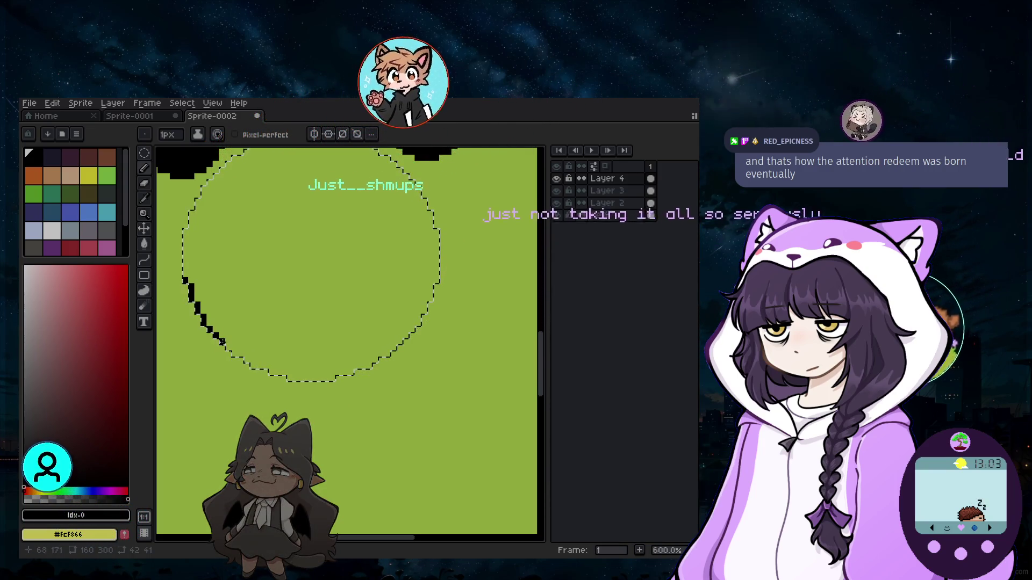
{"action": "left_click_drag", "start_coordinate": [224, 342], "coordinate": [234, 353]}
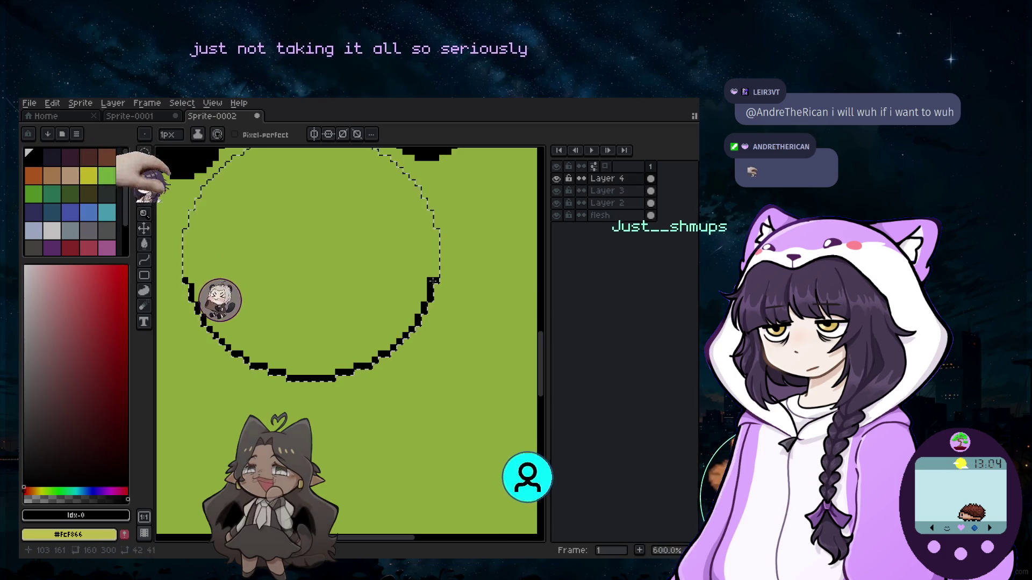
{"action": "scroll", "coordinate": [332, 255], "scroll_direction": "down", "scroll_amount": 1}
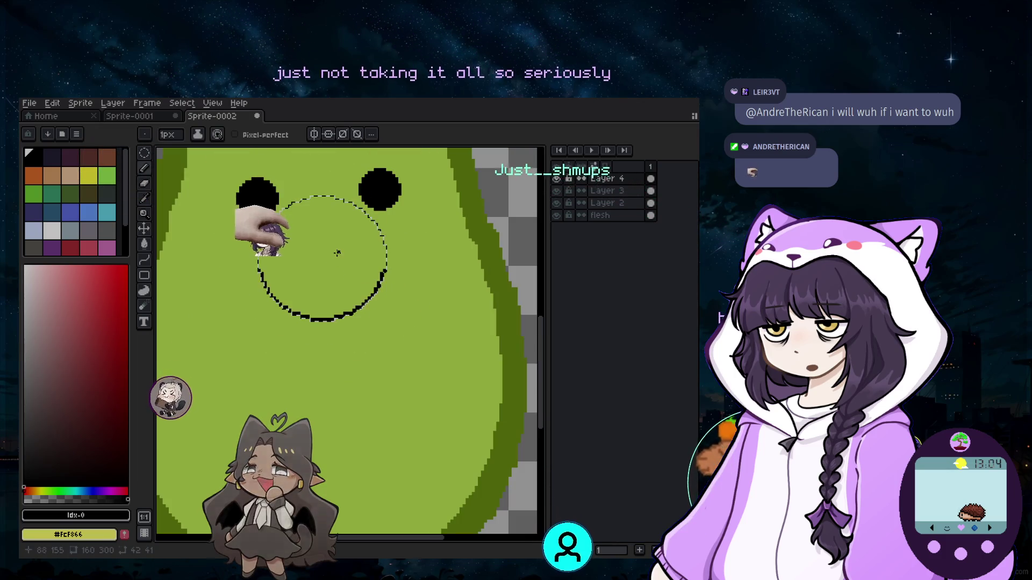
Deselect the mouth area and rename Layer 4 to smile.
{"action": "key", "text": "ctrl+d"}
{"action": "scroll", "coordinate": [318, 249], "scroll_direction": "down", "scroll_amount": 1}
{"action": "scroll", "coordinate": [316, 248], "scroll_direction": "up", "scroll_amount": 1}
{"action": "scroll", "coordinate": [316, 248], "scroll_direction": "up", "scroll_amount": 1}
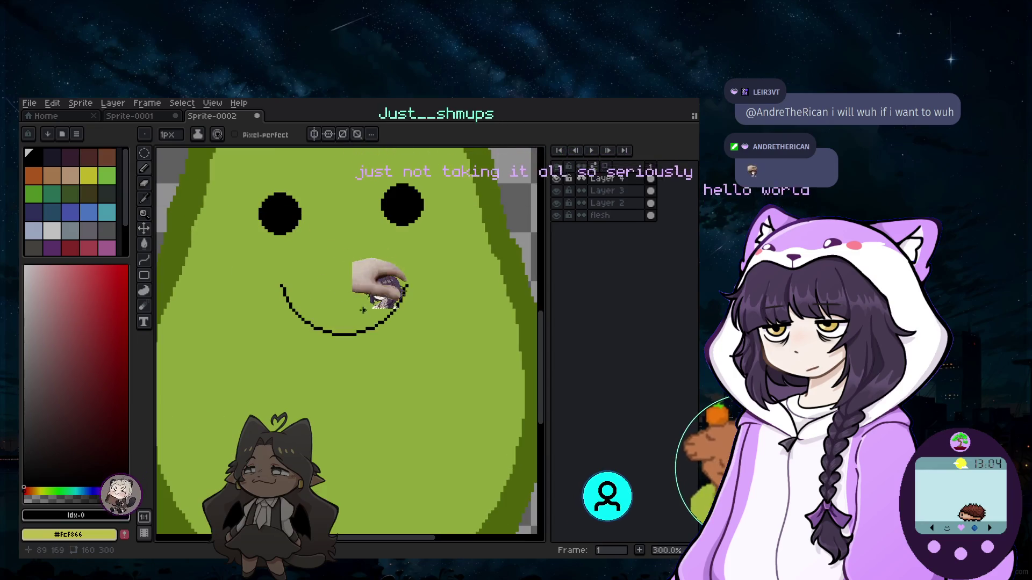
{"action": "scroll", "coordinate": [400, 329], "scroll_direction": "down", "scroll_amount": 1}
{"action": "scroll", "coordinate": [400, 329], "scroll_direction": "up", "scroll_amount": 1}
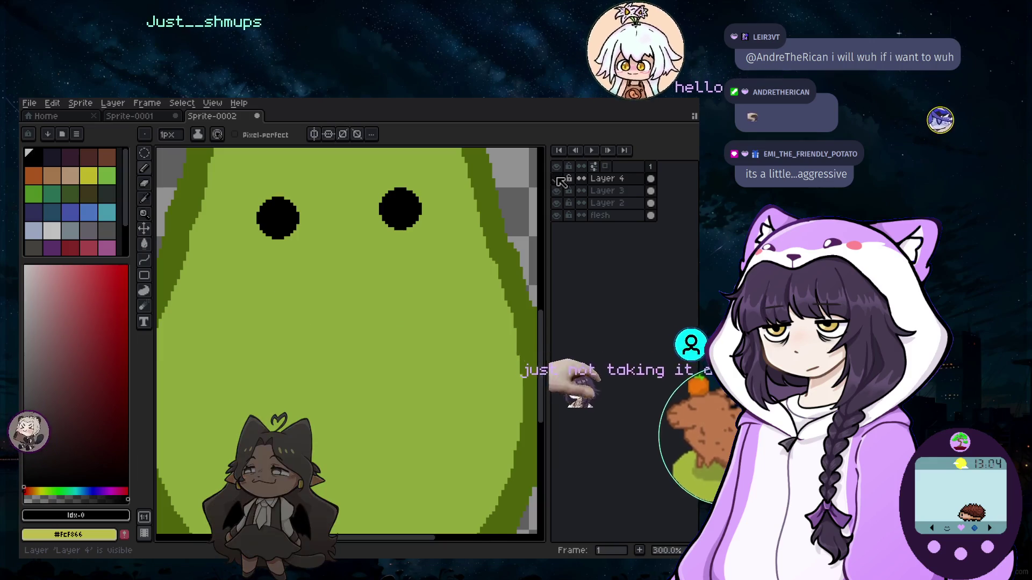
{"action": "double_click", "coordinate": [628, 181]}
{"action": "type", "text": "smile"}
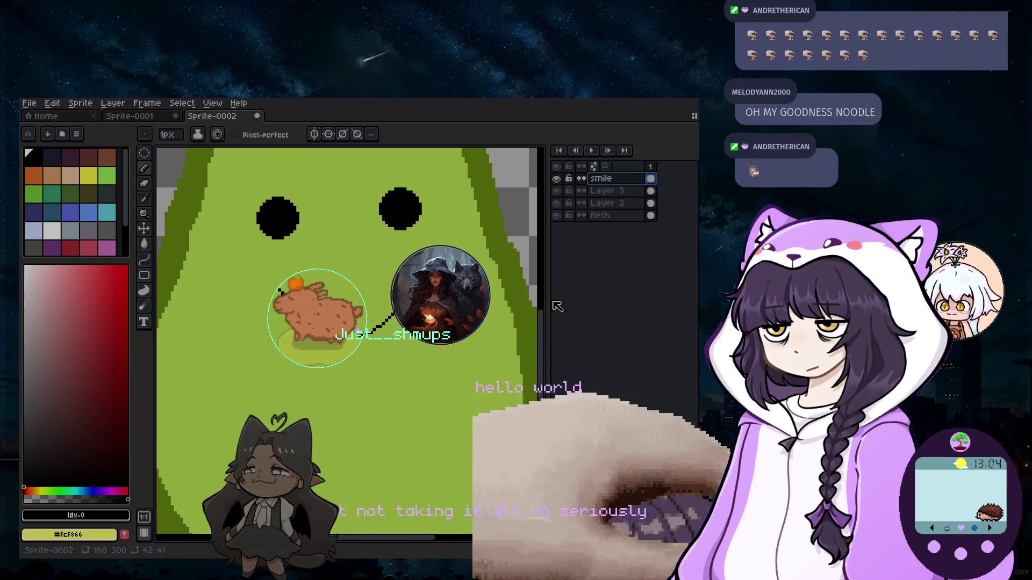
{"action": "scroll", "coordinate": [339, 306], "scroll_direction": "down", "scroll_amount": 3}
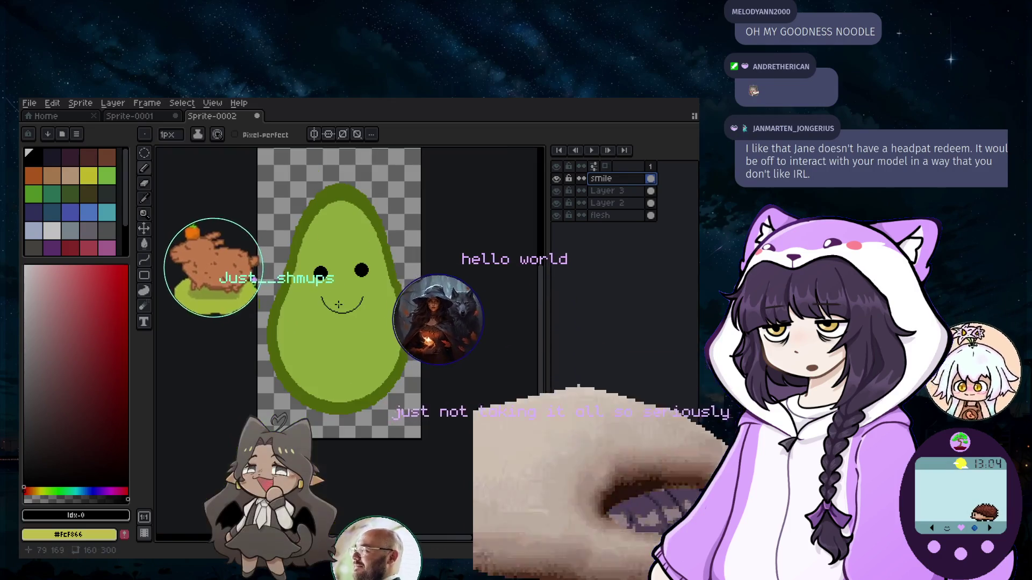
{"action": "scroll", "coordinate": [339, 305], "scroll_direction": "up", "scroll_amount": 3}
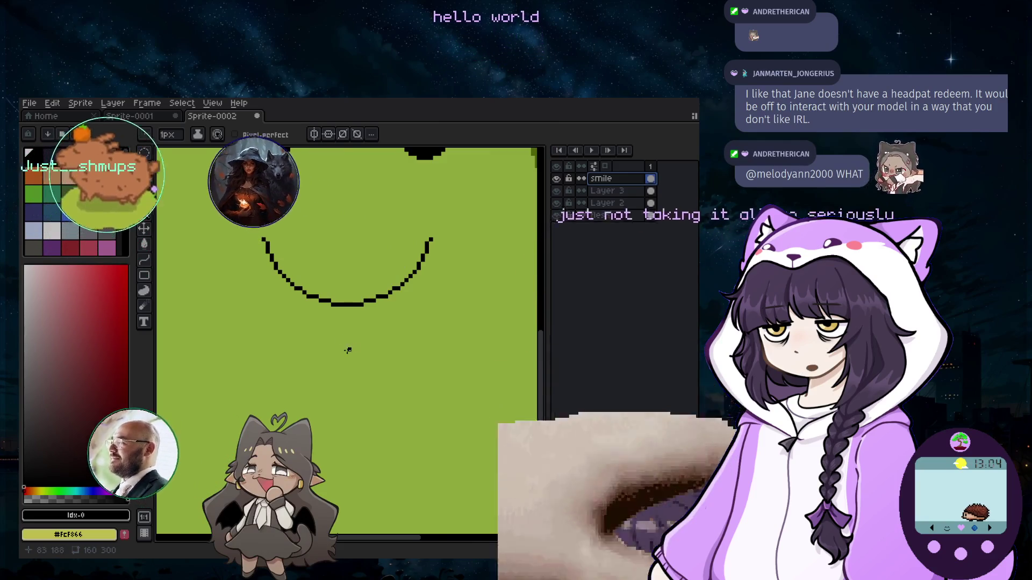
{"action": "scroll", "coordinate": [348, 350], "scroll_direction": "down", "scroll_amount": 2}
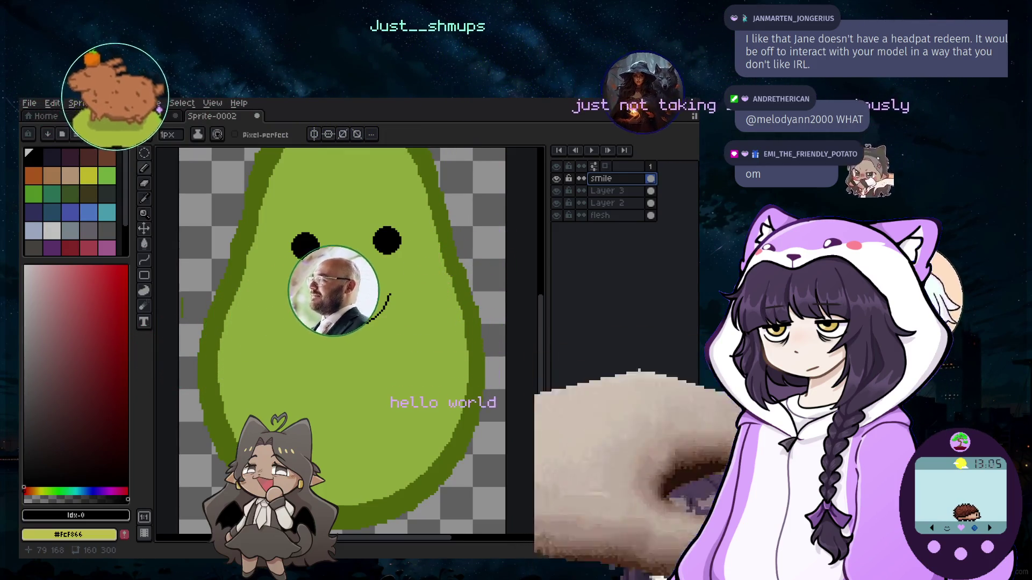
{"action": "scroll", "coordinate": [340, 309], "scroll_direction": "up", "scroll_amount": 2}
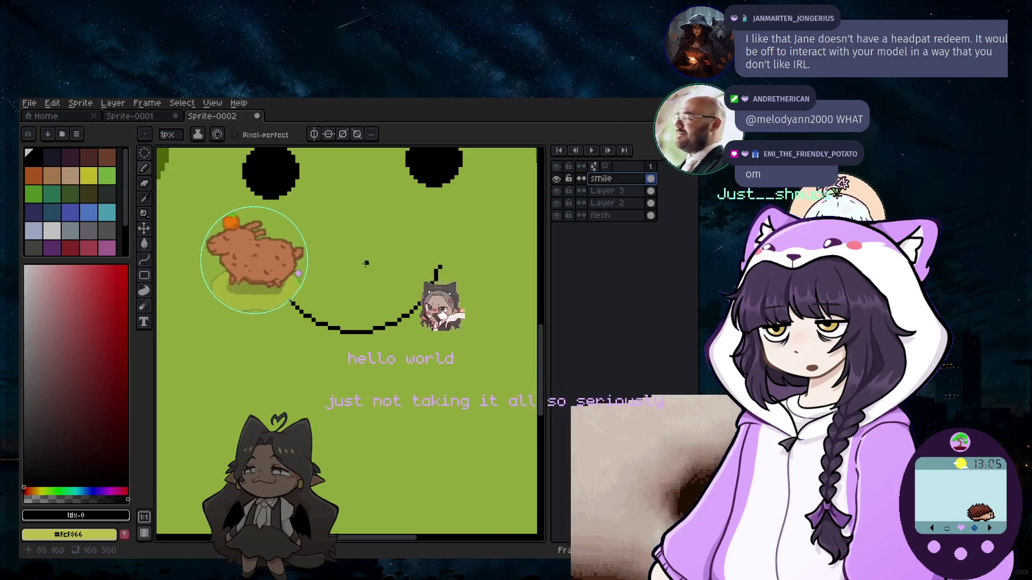
{"action": "scroll", "coordinate": [366, 262], "scroll_direction": "down", "scroll_amount": 1}
{"action": "scroll", "coordinate": [358, 282], "scroll_direction": "down", "scroll_amount": 1}
{"action": "scroll", "coordinate": [355, 299], "scroll_direction": "down", "scroll_amount": 1}
{"action": "scroll", "coordinate": [351, 306], "scroll_direction": "up", "scroll_amount": 1}
{"action": "scroll", "coordinate": [352, 306], "scroll_direction": "up", "scroll_amount": 1}
{"action": "scroll", "coordinate": [387, 335], "scroll_direction": "down", "scroll_amount": 1}
{"action": "scroll", "coordinate": [380, 370], "scroll_direction": "up", "scroll_amount": 1}
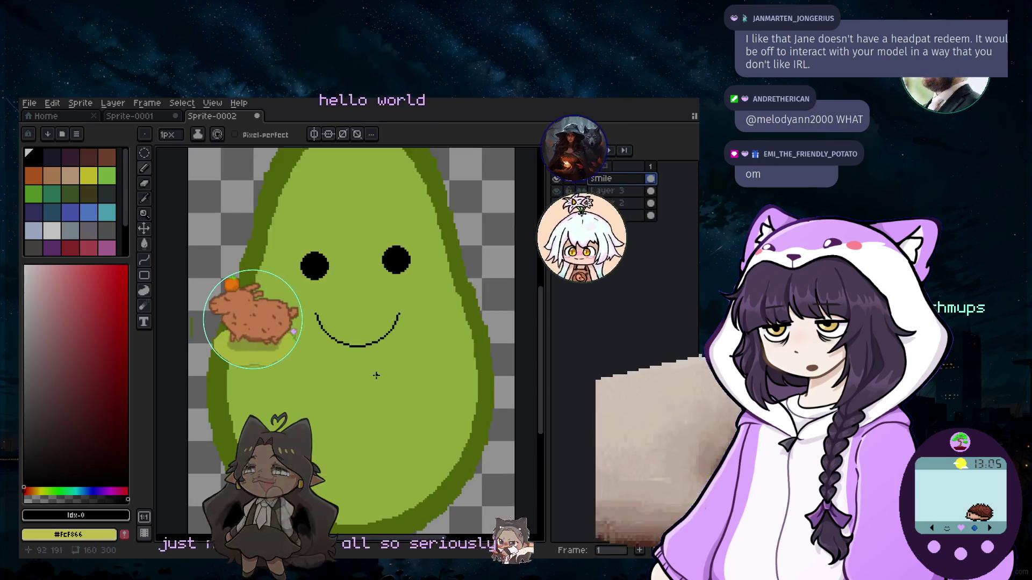
{"action": "scroll", "coordinate": [355, 339], "scroll_direction": "up", "scroll_amount": 1}
{"action": "scroll", "coordinate": [288, 287], "scroll_direction": "up", "scroll_amount": 2}
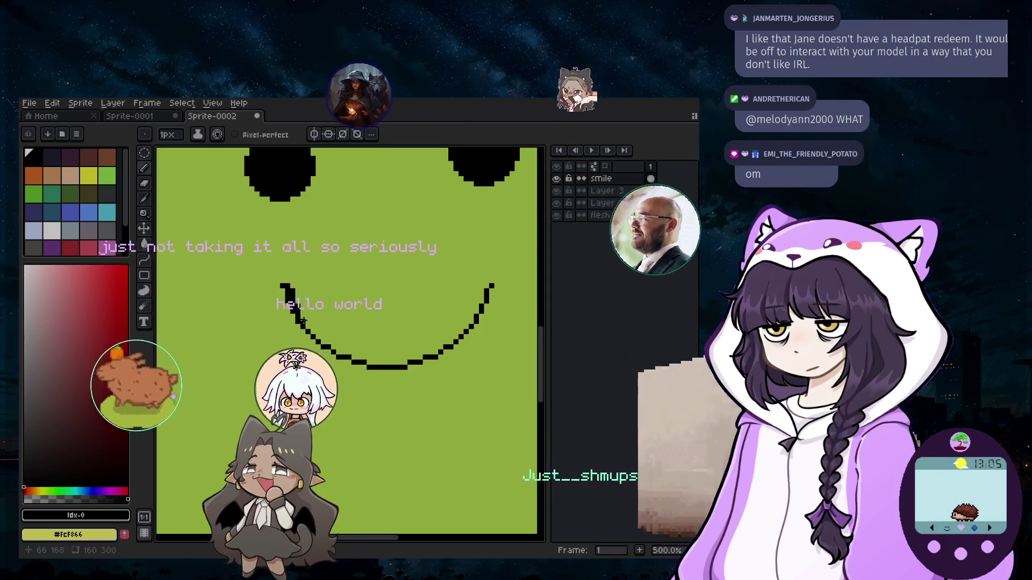
{"action": "scroll", "coordinate": [307, 316], "scroll_direction": "up", "scroll_amount": 2}
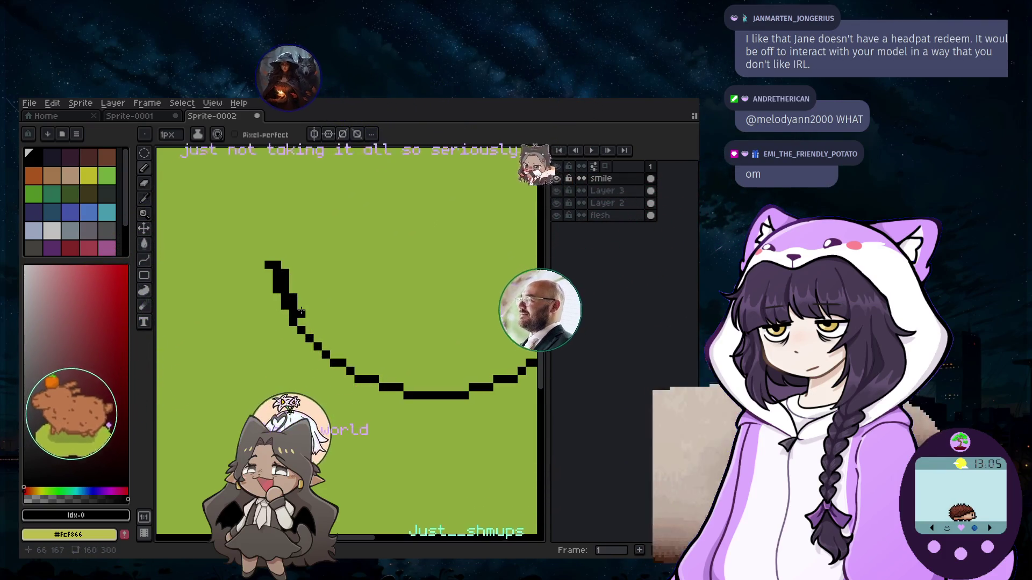
Fill gaps and smooth the stepped sections of the black smile with the 1px Pencil.
{"action": "left_click", "coordinate": [368, 371]}
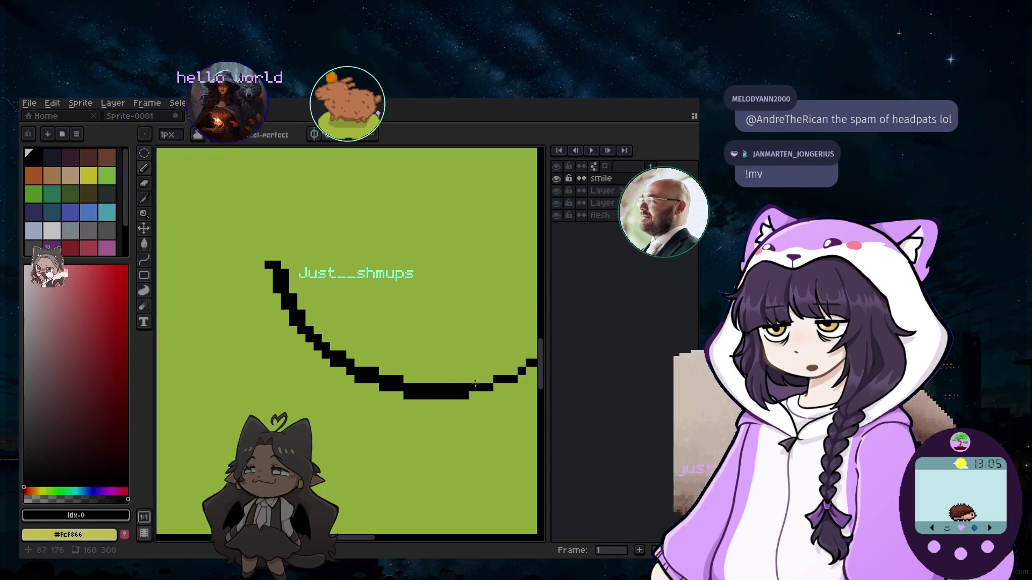
{"action": "left_click_drag", "start_coordinate": [475, 379], "coordinate": [488, 377]}
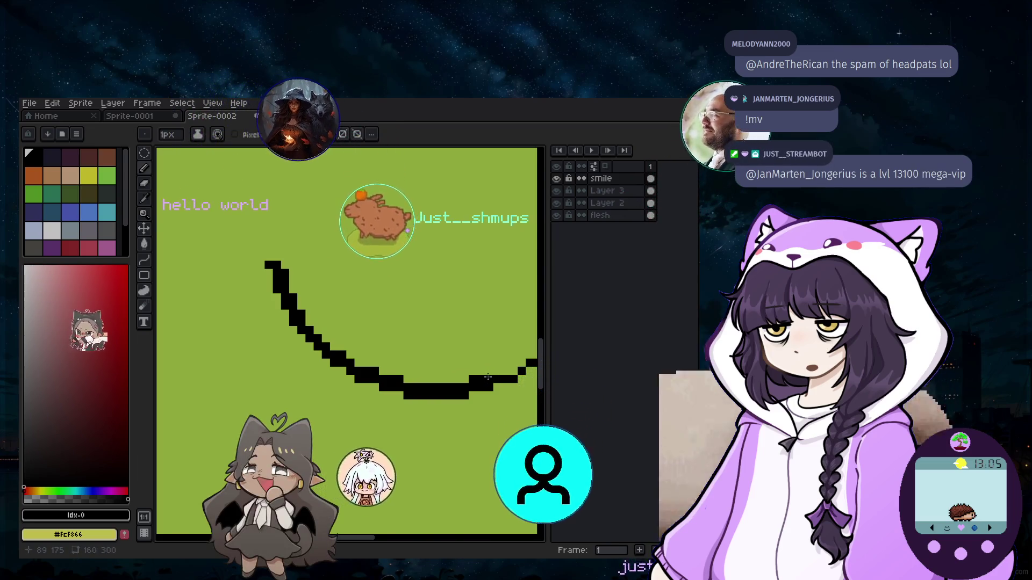
{"action": "scroll", "coordinate": [488, 376], "scroll_direction": "down", "scroll_amount": 1}
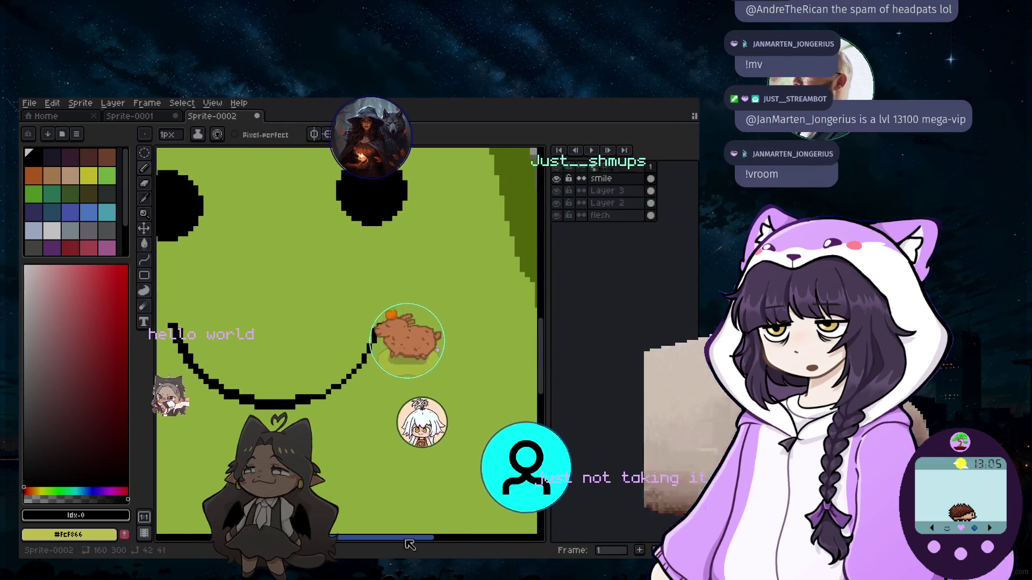
{"action": "scroll", "coordinate": [294, 357], "scroll_direction": "up", "scroll_amount": 1}
{"action": "scroll", "coordinate": [295, 358], "scroll_direction": "up", "scroll_amount": 1}
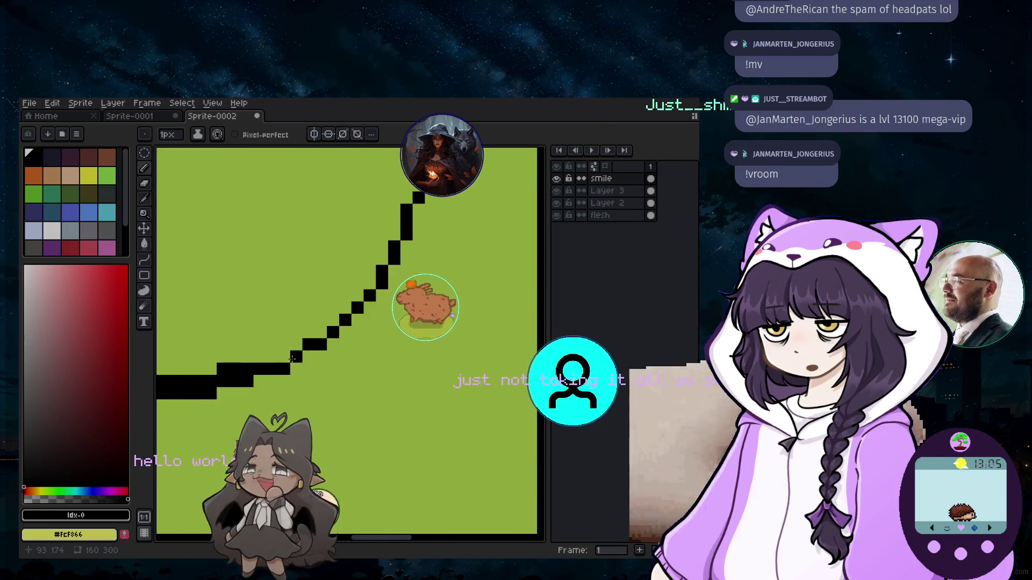
{"action": "left_click_drag", "start_coordinate": [292, 358], "coordinate": [285, 342]}
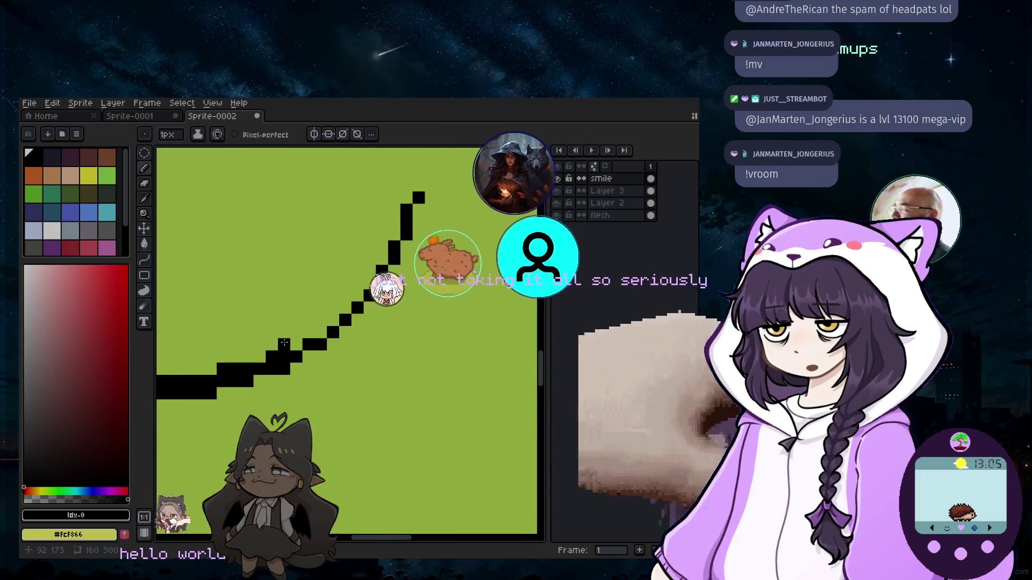
{"action": "left_click_drag", "start_coordinate": [284, 344], "coordinate": [312, 329]}
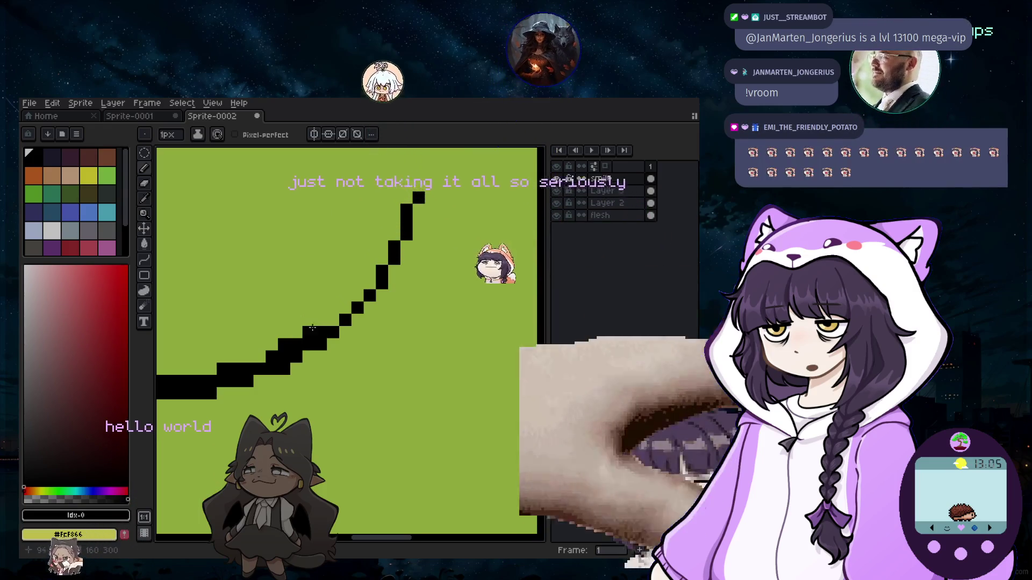
{"action": "scroll", "coordinate": [312, 328], "scroll_direction": "down", "scroll_amount": 1}
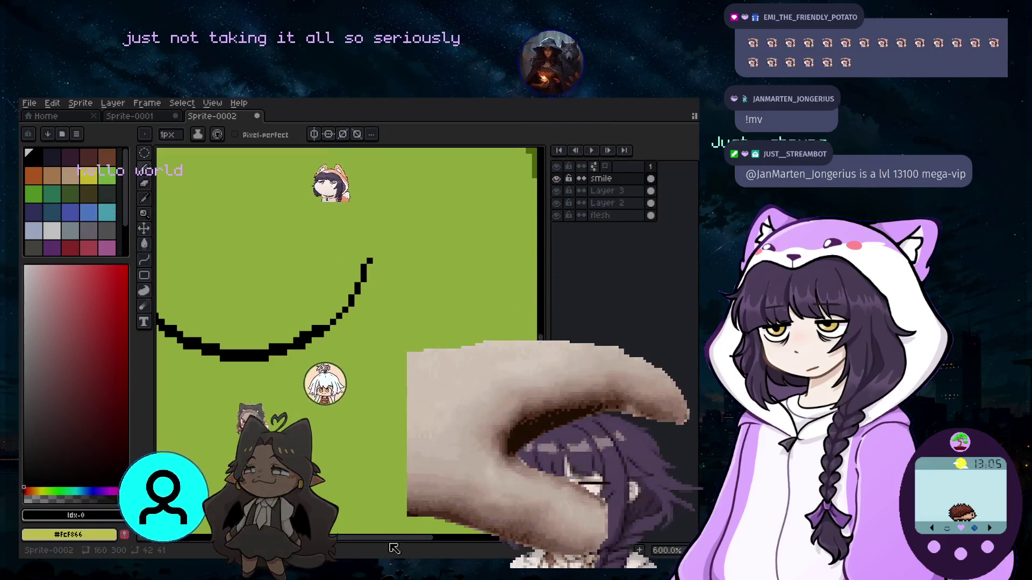
{"action": "left_click_drag", "start_coordinate": [390, 544], "coordinate": [487, 545]}
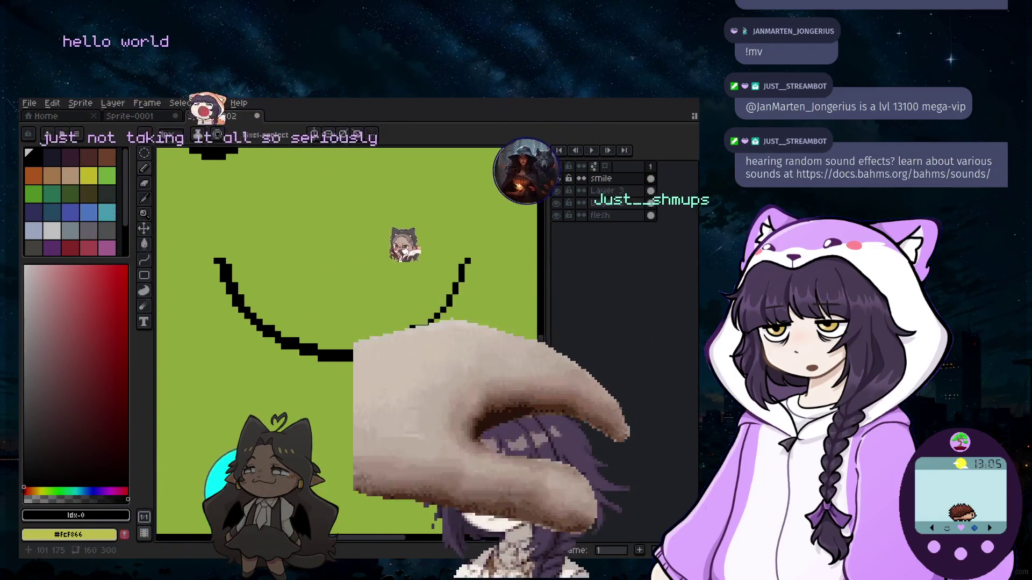
{"action": "scroll", "coordinate": [456, 343], "scroll_direction": "up", "scroll_amount": 1}
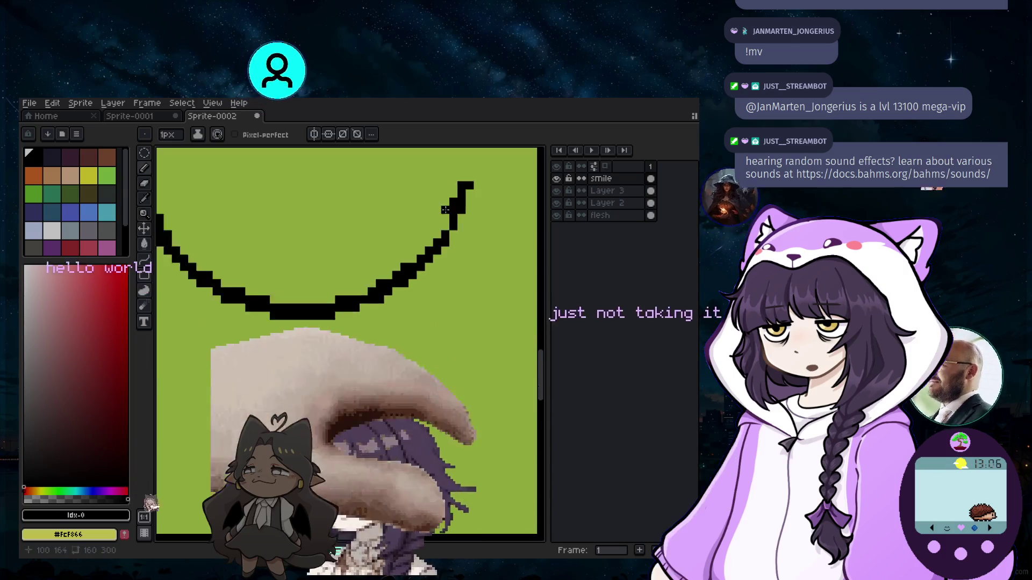
{"action": "scroll", "coordinate": [246, 215], "scroll_direction": "up", "scroll_amount": 1}
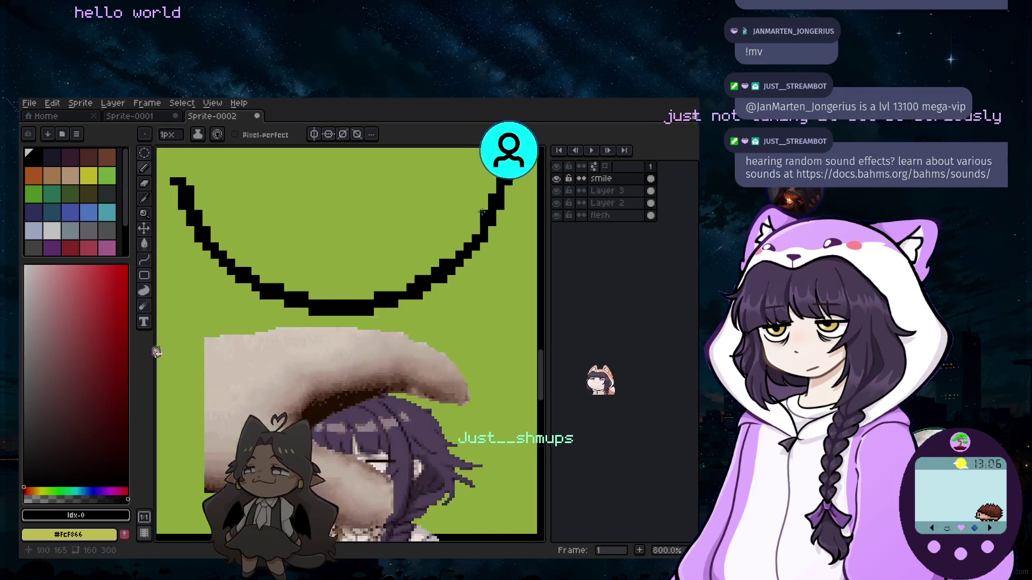
{"action": "scroll", "coordinate": [365, 228], "scroll_direction": "down", "scroll_amount": 1}
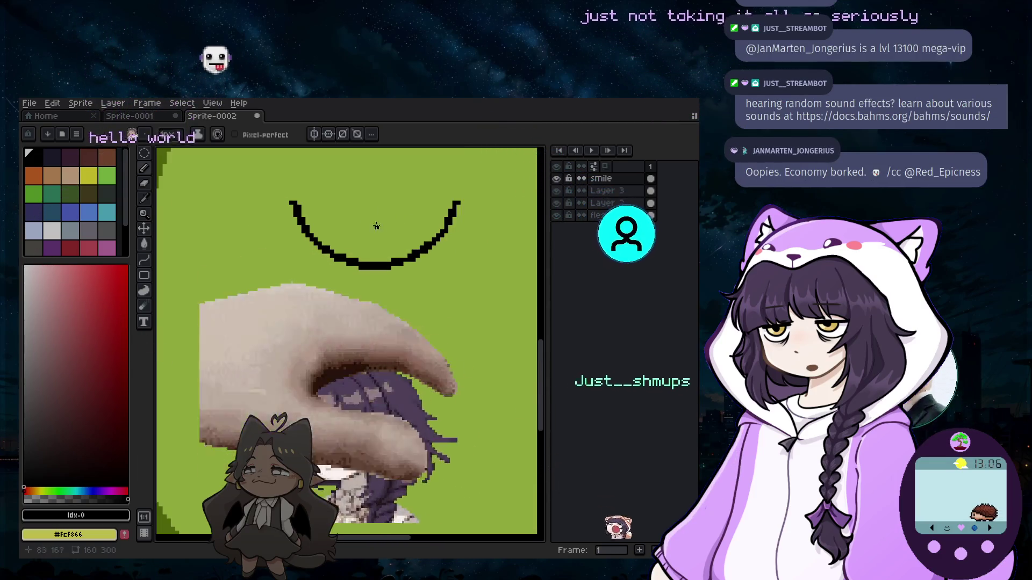
{"action": "scroll", "coordinate": [376, 226], "scroll_direction": "down", "scroll_amount": 2}
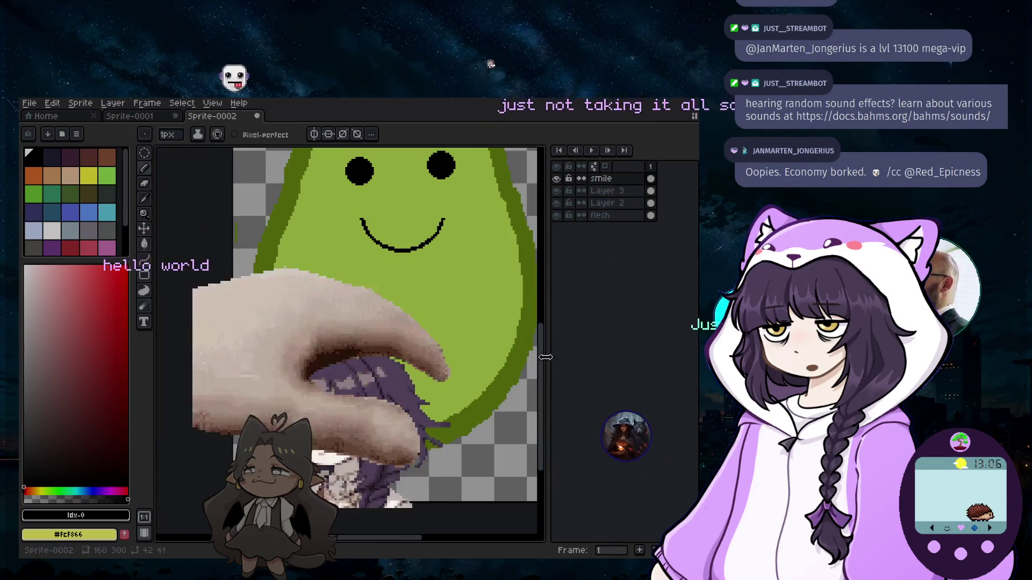
{"action": "scroll", "coordinate": [473, 415], "scroll_direction": "up", "scroll_amount": 3}
{"action": "scroll", "coordinate": [473, 416], "scroll_direction": "up", "scroll_amount": 1}
{"action": "scroll", "coordinate": [473, 415], "scroll_direction": "down", "scroll_amount": 1}
{"action": "scroll", "coordinate": [460, 387], "scroll_direction": "up", "scroll_amount": 2}
{"action": "scroll", "coordinate": [443, 355], "scroll_direction": "up", "scroll_amount": 1}
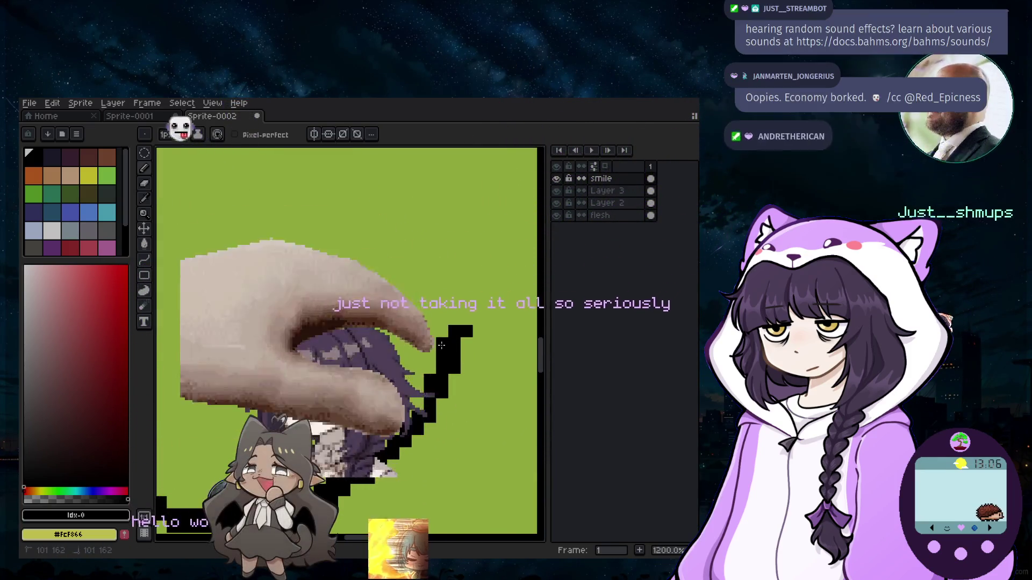
{"action": "scroll", "coordinate": [442, 346], "scroll_direction": "down", "scroll_amount": 2}
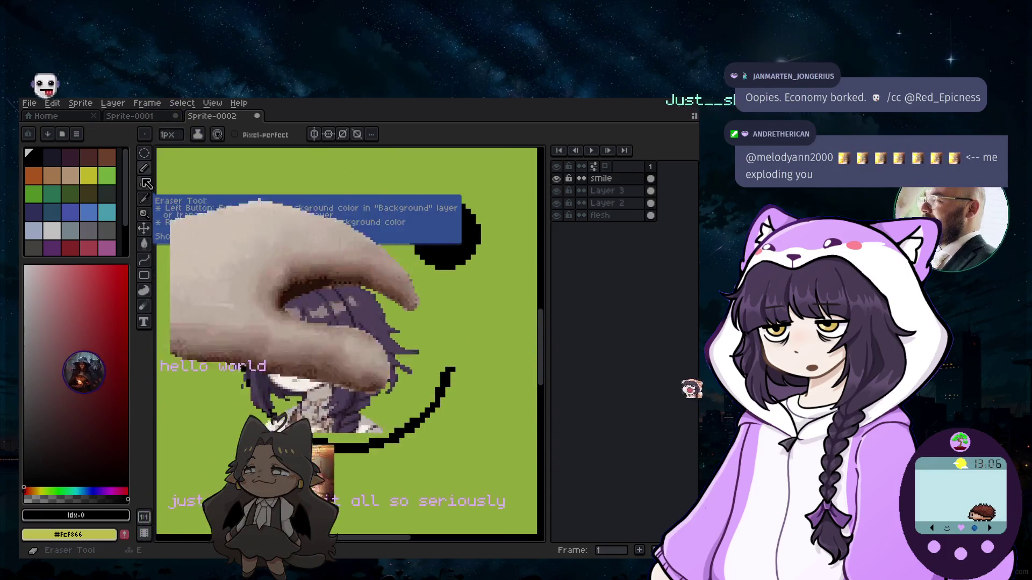
{"action": "left_click", "coordinate": [145, 275]}
{"action": "scroll", "coordinate": [576, 307], "scroll_direction": "up", "scroll_amount": 2}
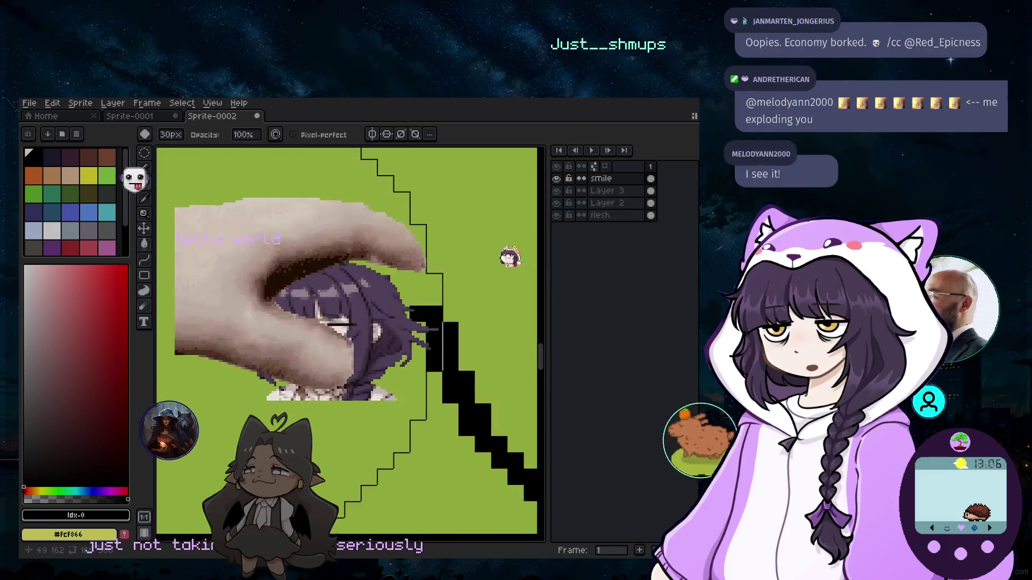
{"action": "scroll", "coordinate": [303, 367], "scroll_direction": "down", "scroll_amount": 2}
{"action": "scroll", "coordinate": [303, 367], "scroll_direction": "up", "scroll_amount": 2}
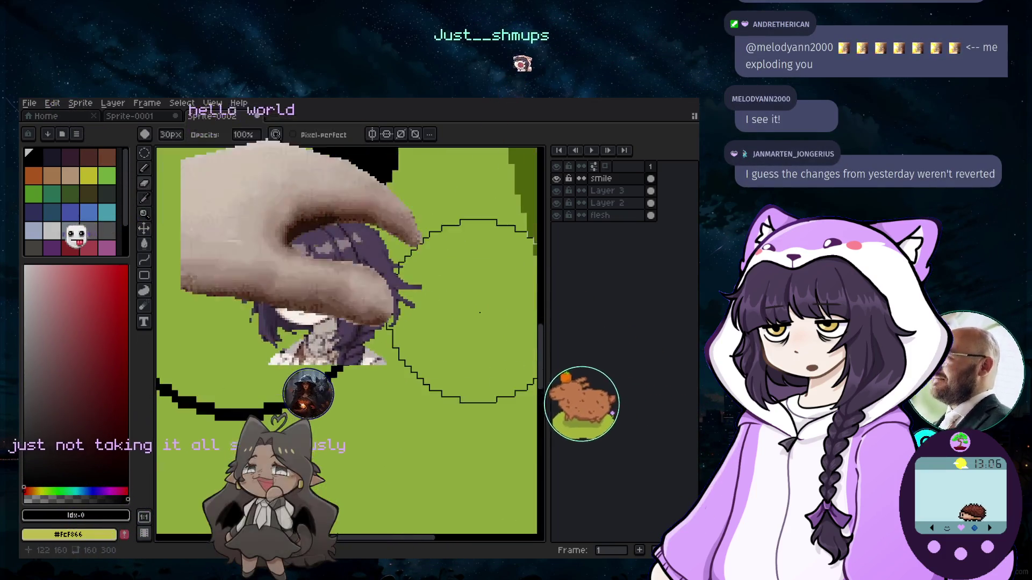
{"action": "scroll", "coordinate": [301, 366], "scroll_direction": "down", "scroll_amount": 2}
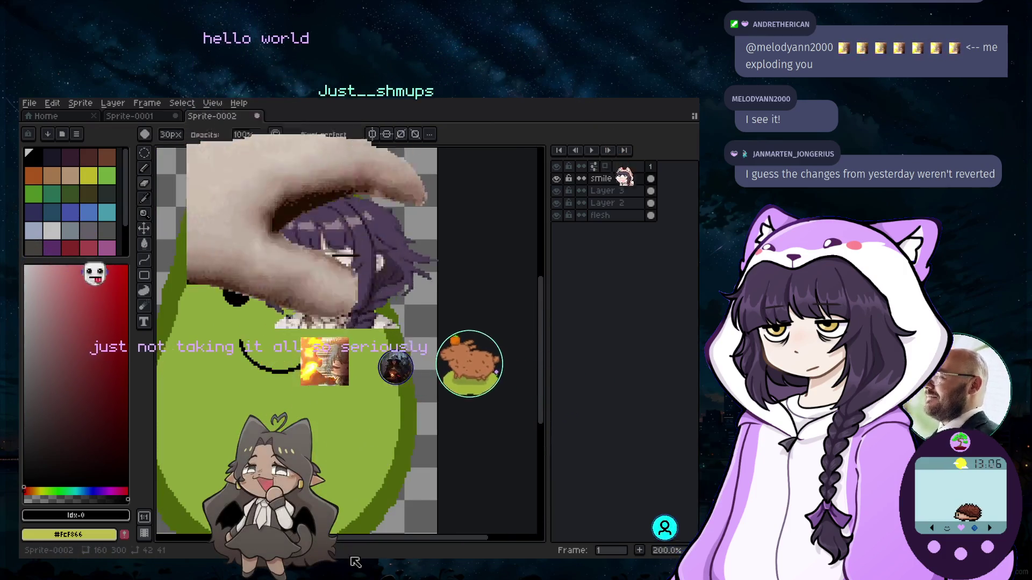
{"action": "scroll", "coordinate": [349, 466], "scroll_direction": "up", "scroll_amount": 2}
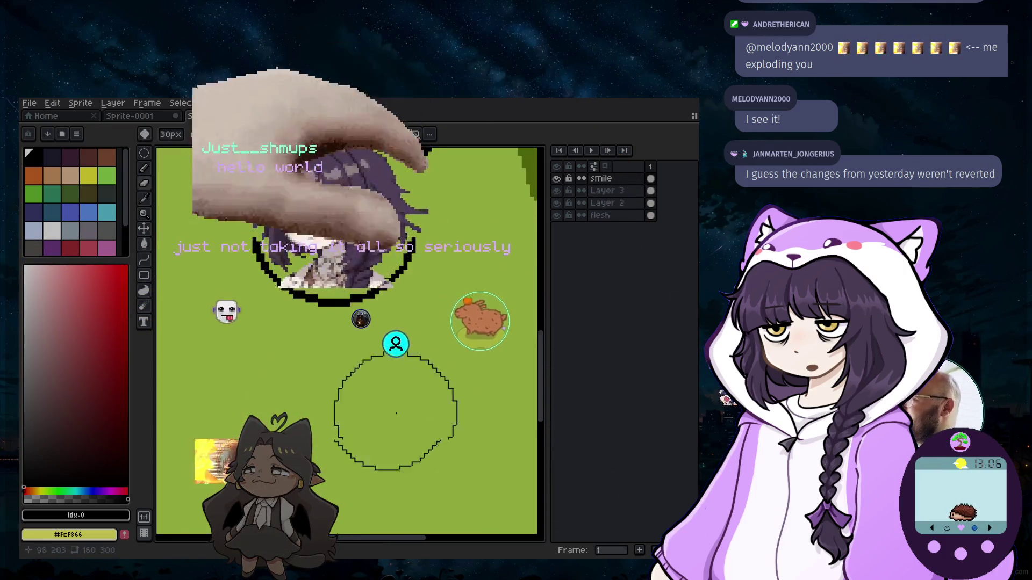
{"action": "scroll", "coordinate": [396, 413], "scroll_direction": "up", "scroll_amount": 3}
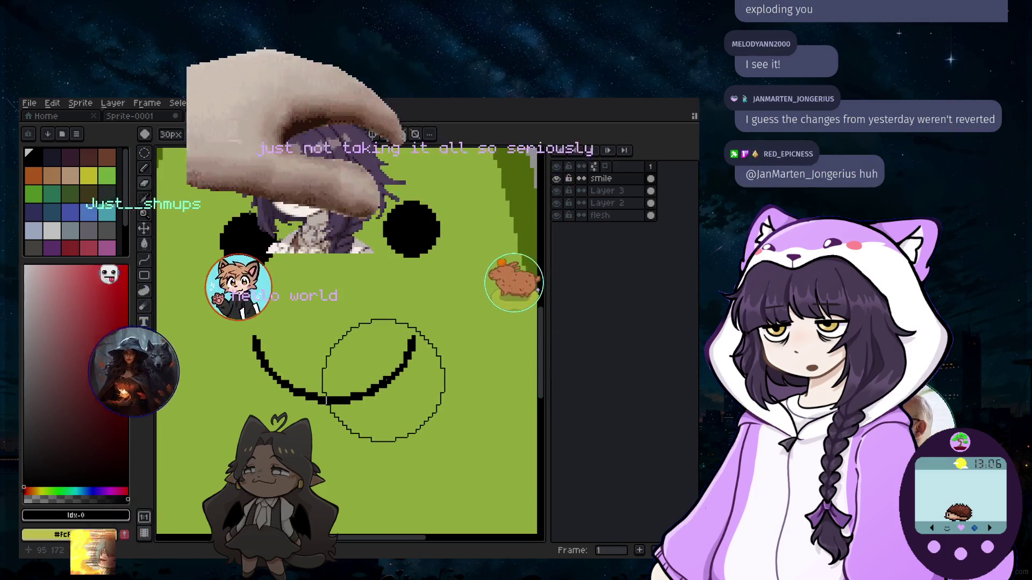
{"action": "scroll", "coordinate": [383, 380], "scroll_direction": "up", "scroll_amount": 1}
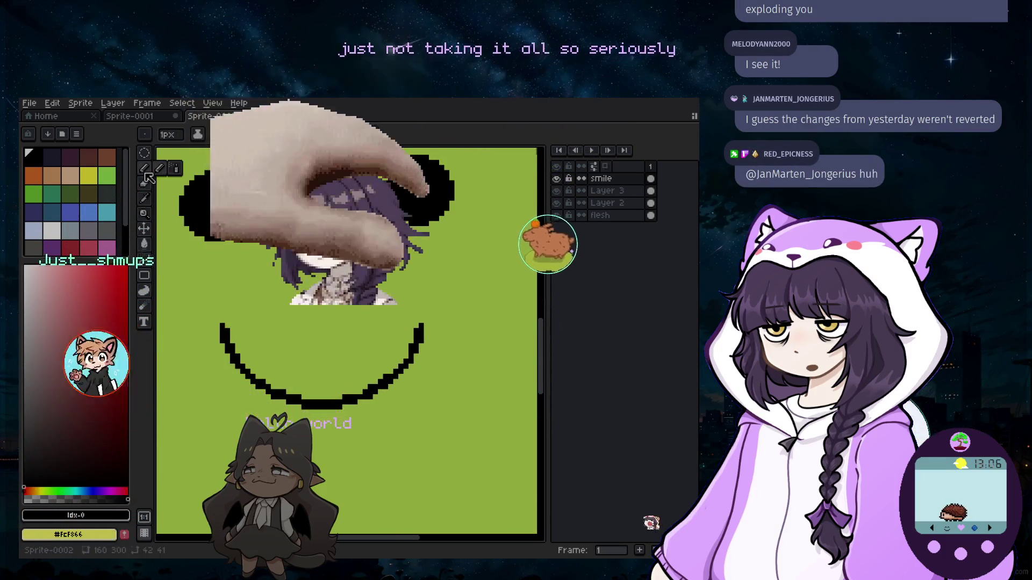
{"action": "scroll", "coordinate": [207, 320], "scroll_direction": "up", "scroll_amount": 3}
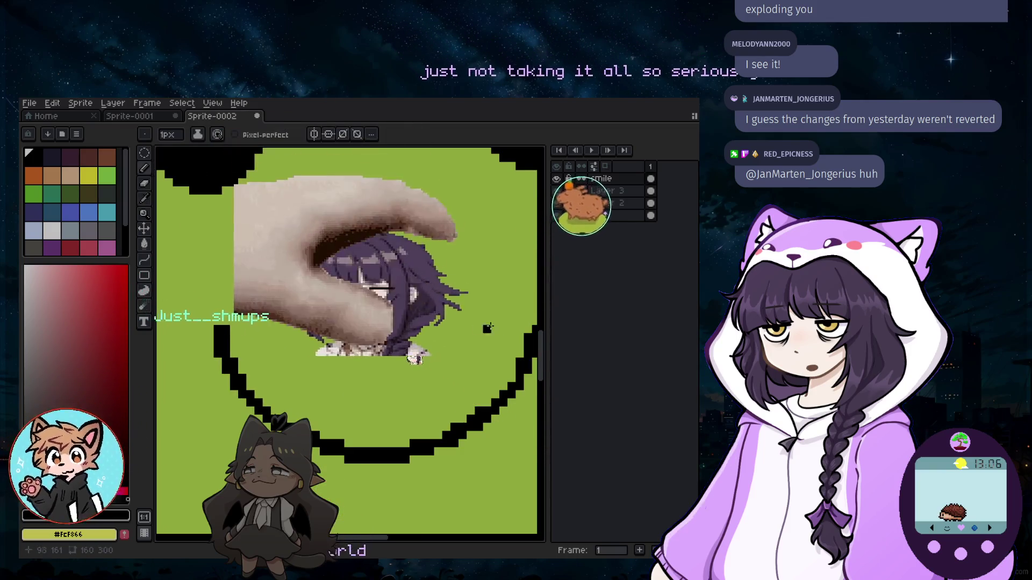
{"action": "scroll", "coordinate": [529, 330], "scroll_direction": "down", "scroll_amount": 1}
{"action": "scroll", "coordinate": [520, 311], "scroll_direction": "down", "scroll_amount": 1}
{"action": "scroll", "coordinate": [509, 288], "scroll_direction": "down", "scroll_amount": 1}
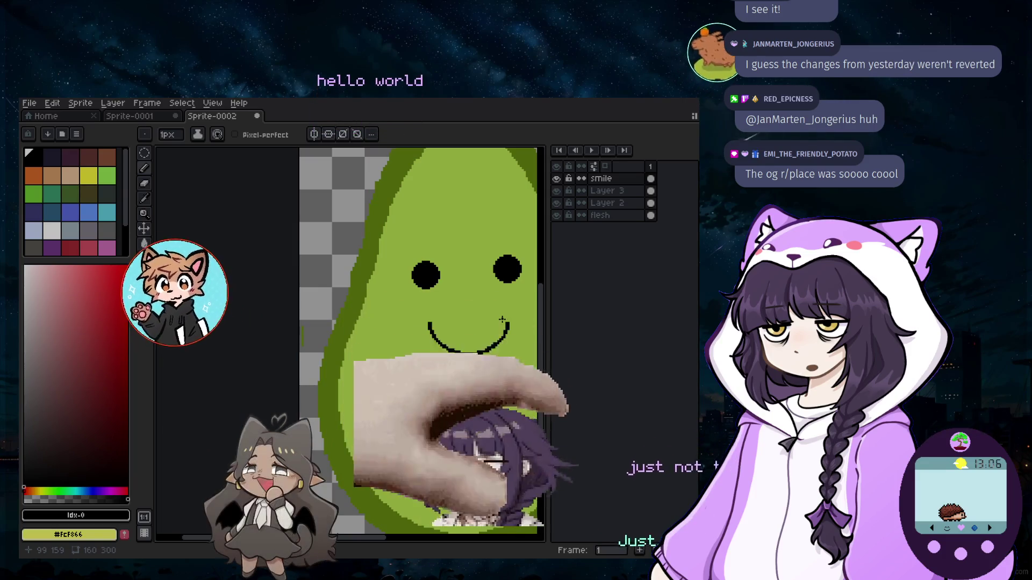
{"action": "scroll", "coordinate": [485, 286], "scroll_direction": "down", "scroll_amount": 2}
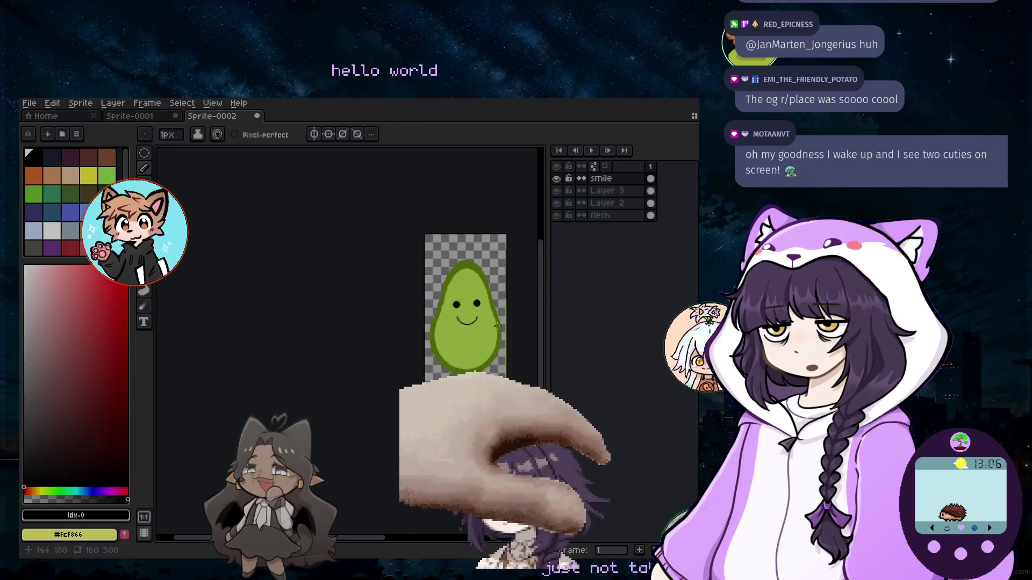
{"action": "scroll", "coordinate": [484, 315], "scroll_direction": "up", "scroll_amount": 3}
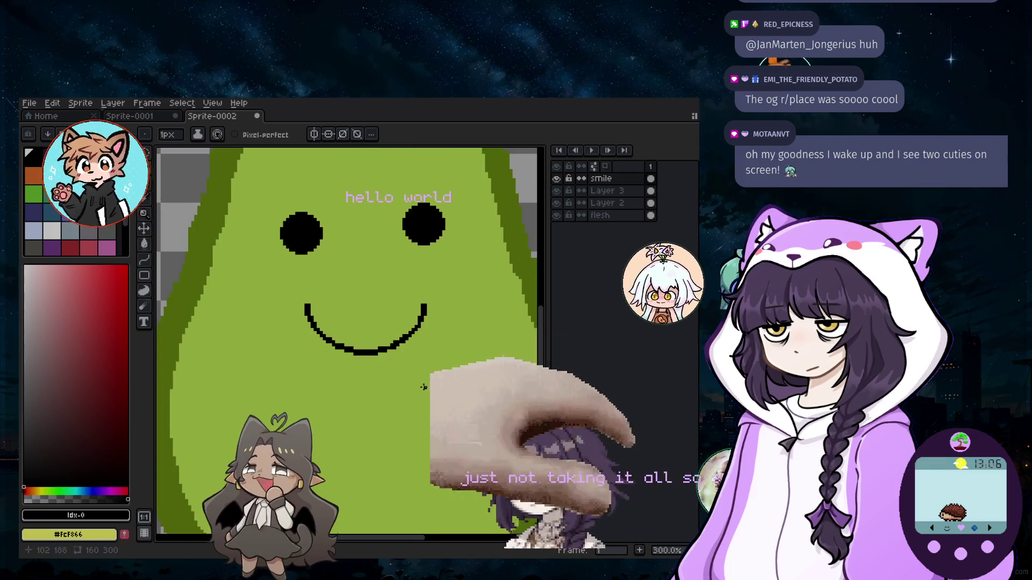
{"action": "scroll", "coordinate": [436, 378], "scroll_direction": "down", "scroll_amount": 1}
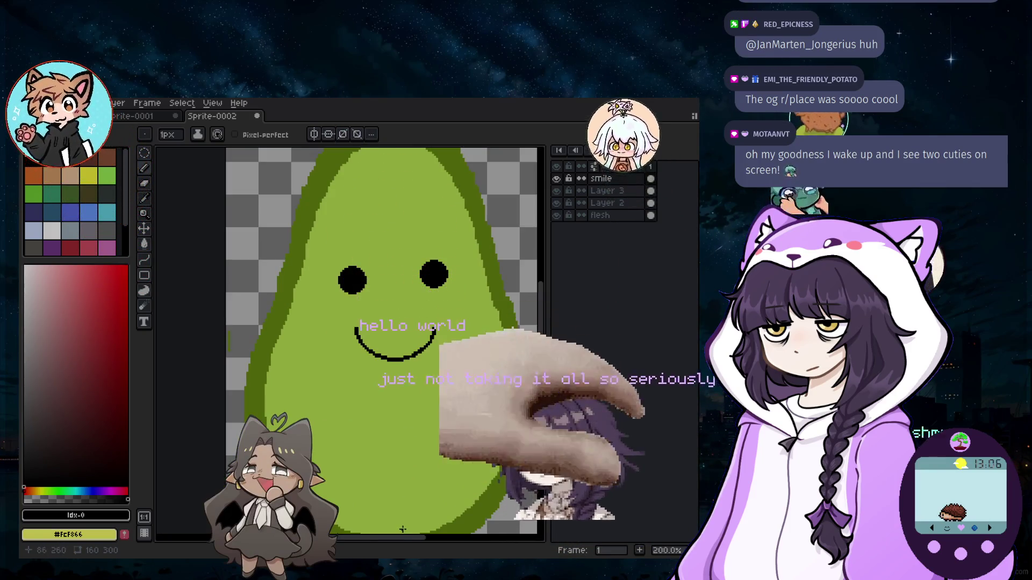
{"action": "left_click_drag", "start_coordinate": [402, 543], "coordinate": [413, 542]}
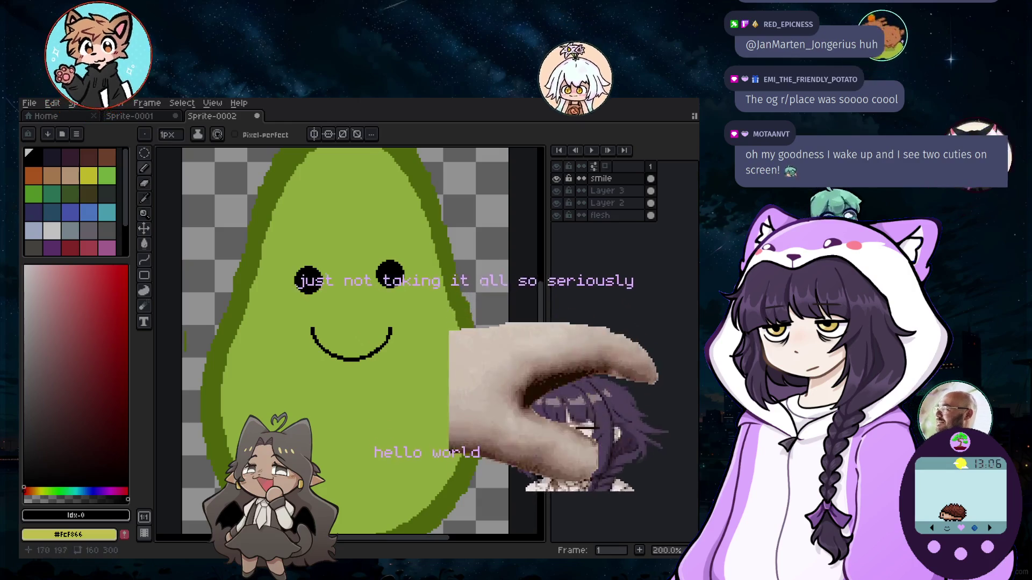
{"action": "mouse_move", "coordinate": [540, 288]}
{"action": "left_mouse_down"}
{"action": "mouse_move", "coordinate": [540, 277]}
{"action": "mouse_move", "coordinate": [540, 302]}
{"action": "left_mouse_up"}
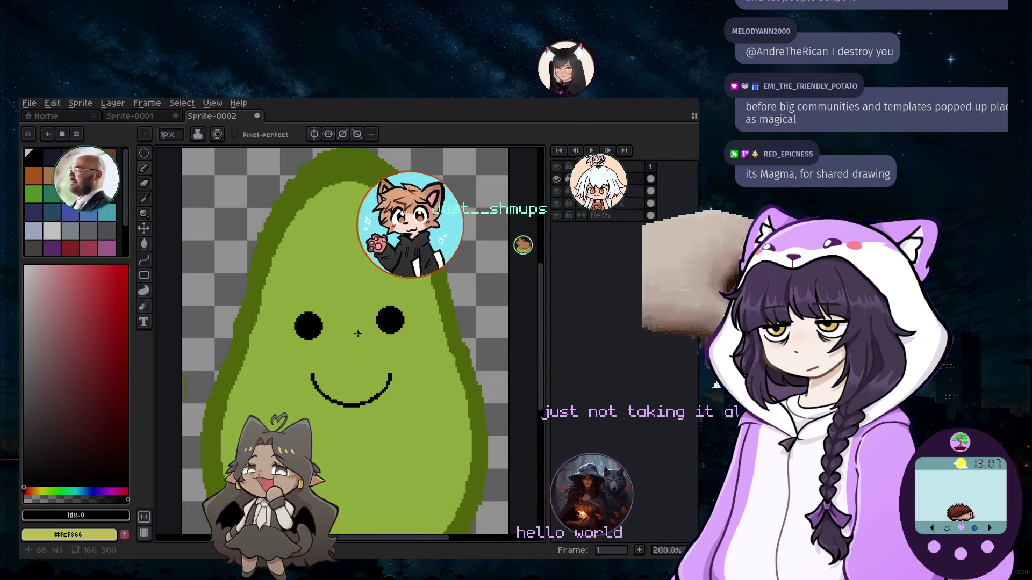
{"action": "scroll", "coordinate": [357, 333], "scroll_direction": "down", "scroll_amount": 2}
{"action": "scroll", "coordinate": [359, 359], "scroll_direction": "up", "scroll_amount": 1}
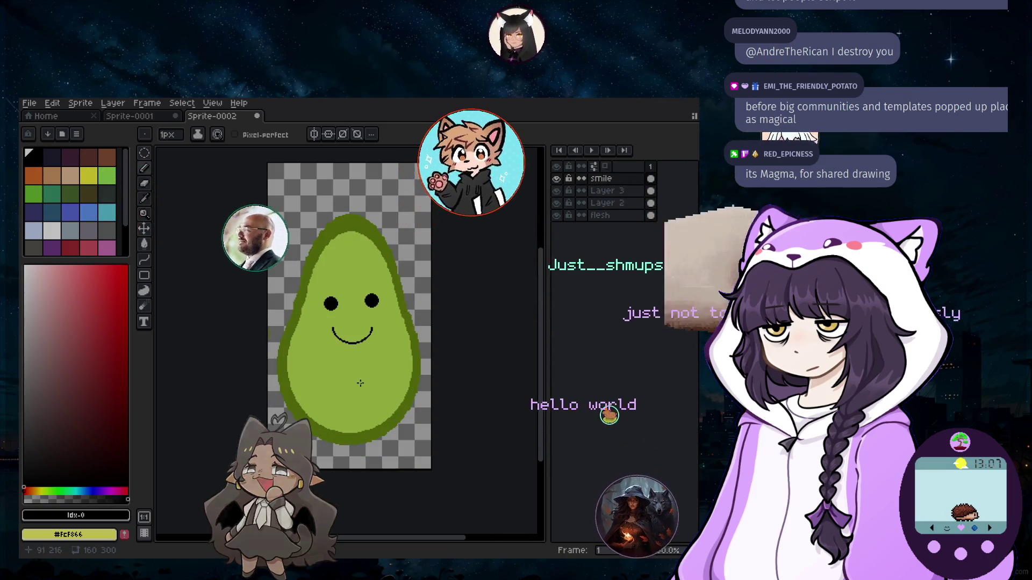
{"action": "scroll", "coordinate": [344, 353], "scroll_direction": "up", "scroll_amount": 1}
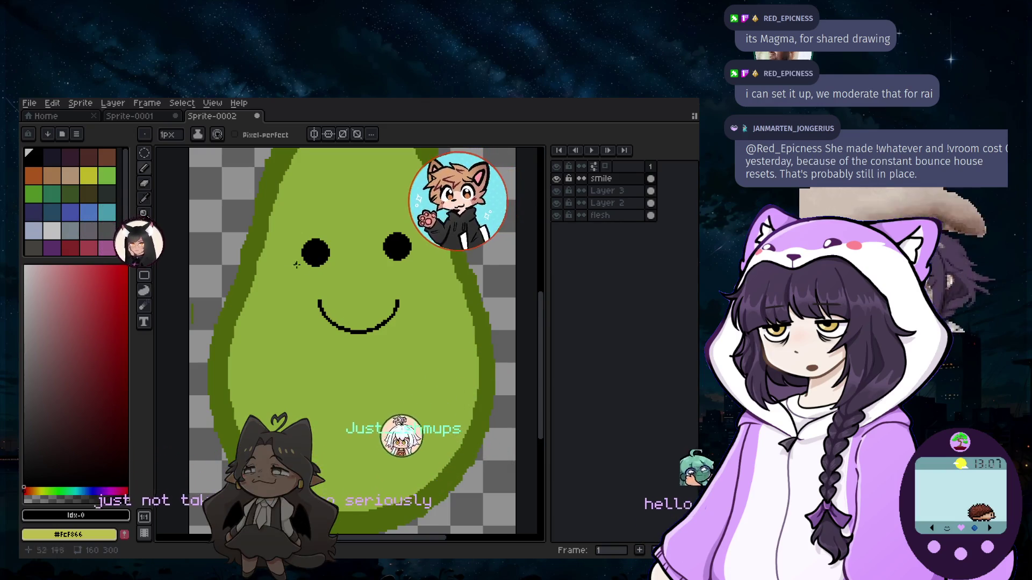
{"action": "scroll", "coordinate": [337, 307], "scroll_direction": "down", "scroll_amount": 1}
{"action": "scroll", "coordinate": [336, 306], "scroll_direction": "down", "scroll_amount": 1}
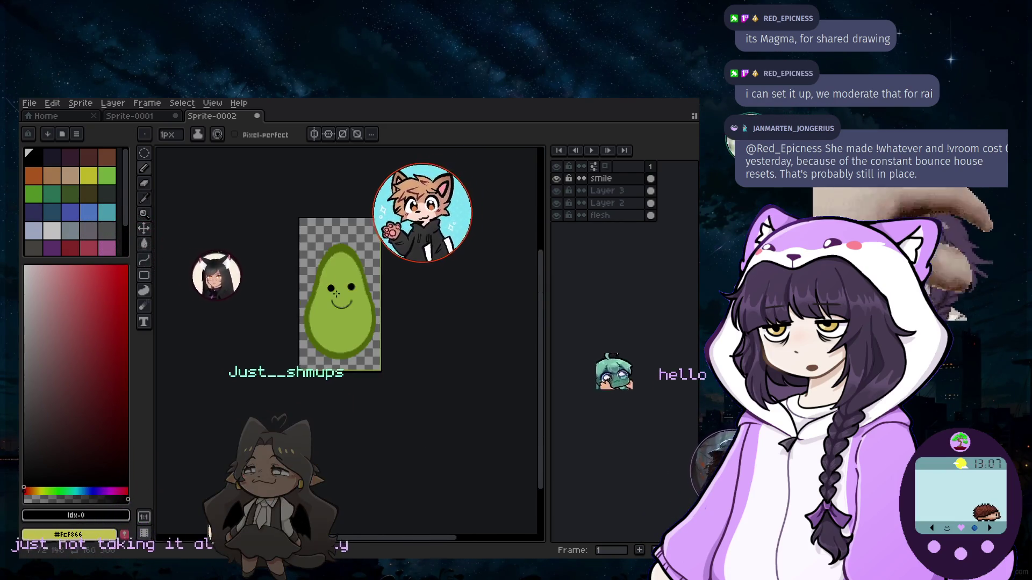
{"action": "scroll", "coordinate": [347, 312], "scroll_direction": "up", "scroll_amount": 2}
{"action": "scroll", "coordinate": [347, 312], "scroll_direction": "up", "scroll_amount": 1}
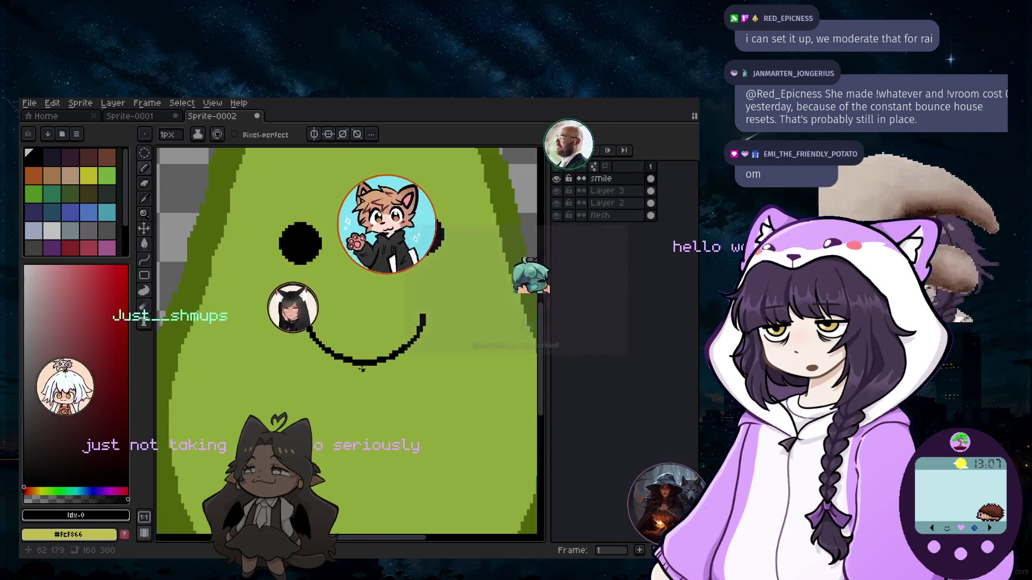
{"action": "scroll", "coordinate": [348, 312], "scroll_direction": "down", "scroll_amount": 1}
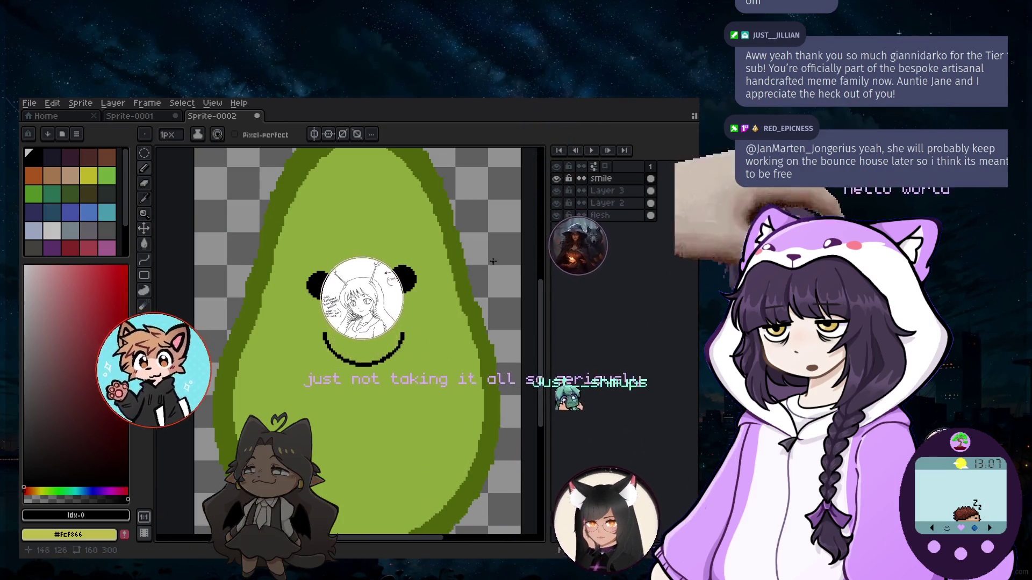
{"action": "scroll", "coordinate": [493, 261], "scroll_direction": "up", "scroll_amount": 1}
{"action": "scroll", "coordinate": [493, 260], "scroll_direction": "up", "scroll_amount": 1}
{"action": "scroll", "coordinate": [416, 255], "scroll_direction": "down", "scroll_amount": 1}
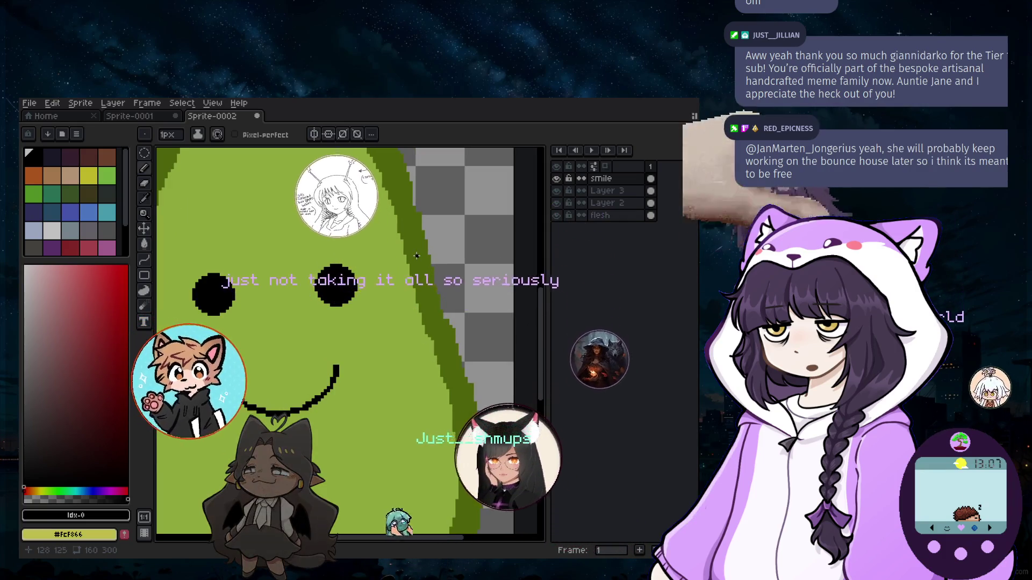
{"action": "scroll", "coordinate": [416, 255], "scroll_direction": "left", "scroll_amount": 2}
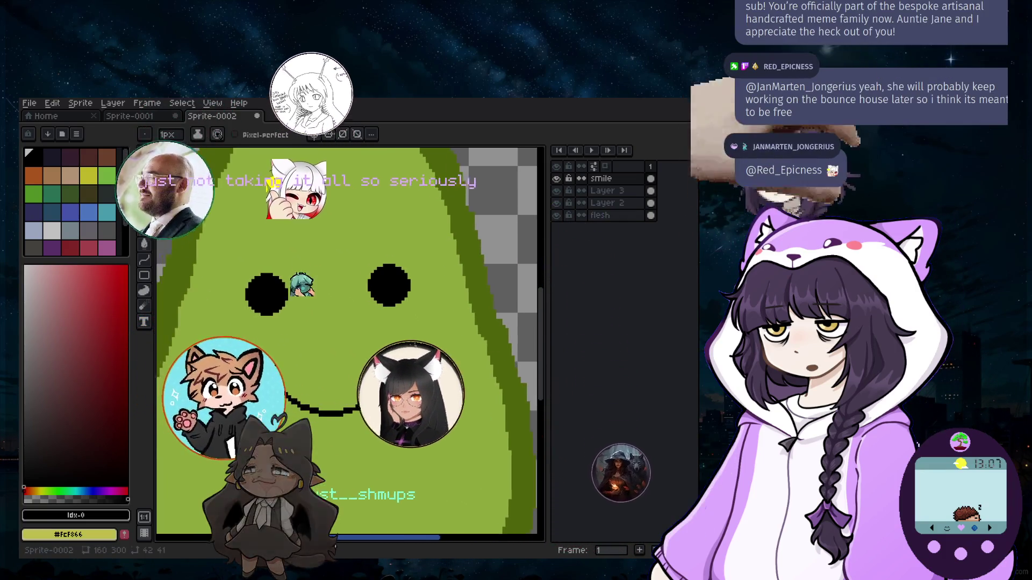
{"action": "scroll", "coordinate": [346, 338], "scroll_direction": "left", "scroll_amount": 1}
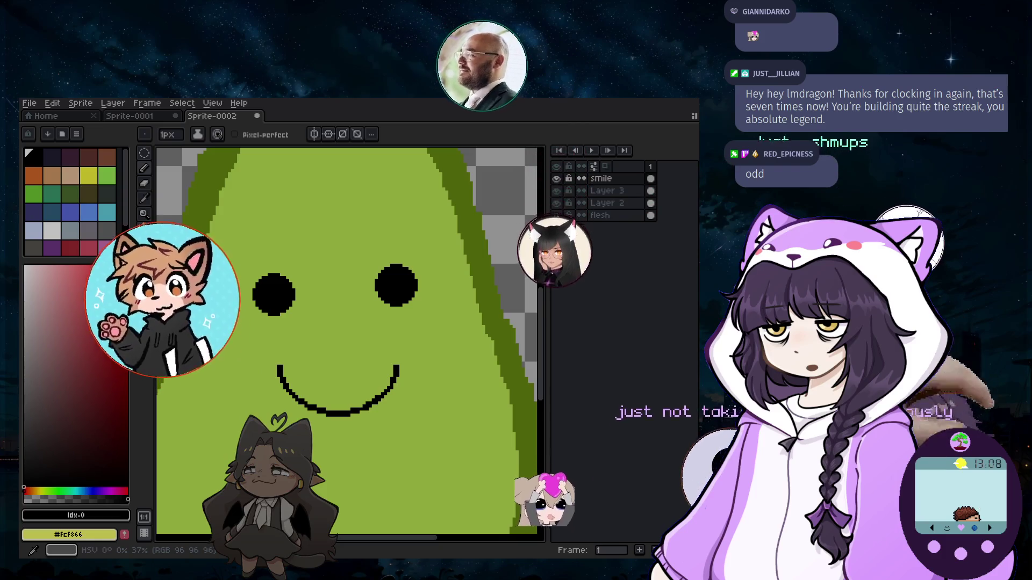
{"action": "scroll", "coordinate": [318, 324], "scroll_direction": "down", "scroll_amount": 1}
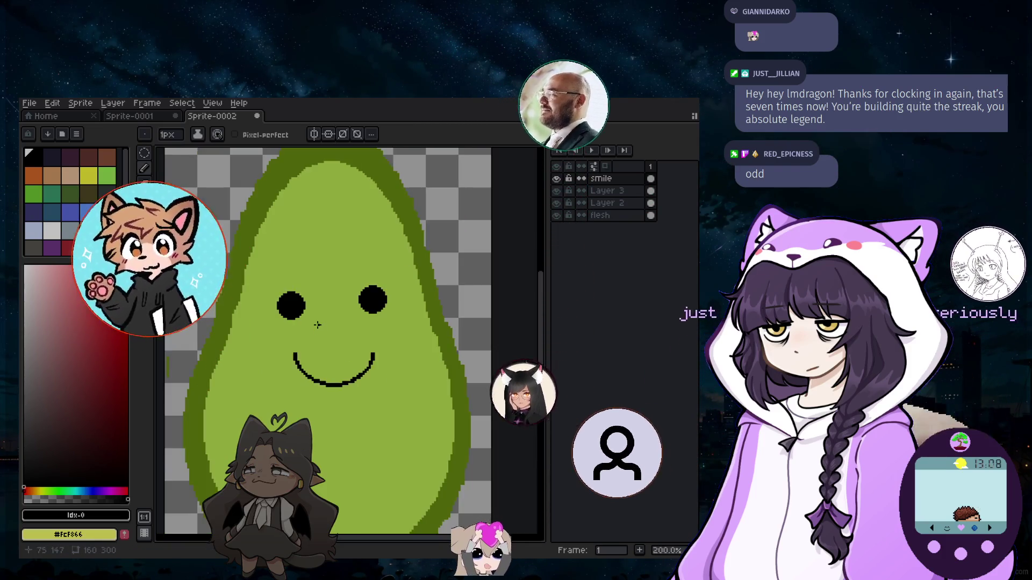
{"action": "scroll", "coordinate": [317, 325], "scroll_direction": "up", "scroll_amount": 3}
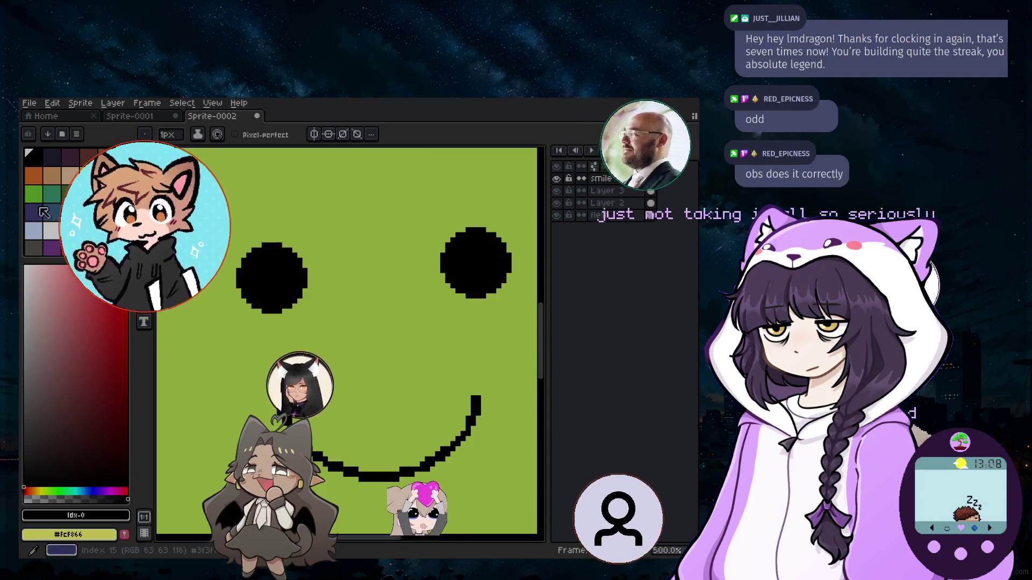
{"action": "right_click", "coordinate": [54, 230]}
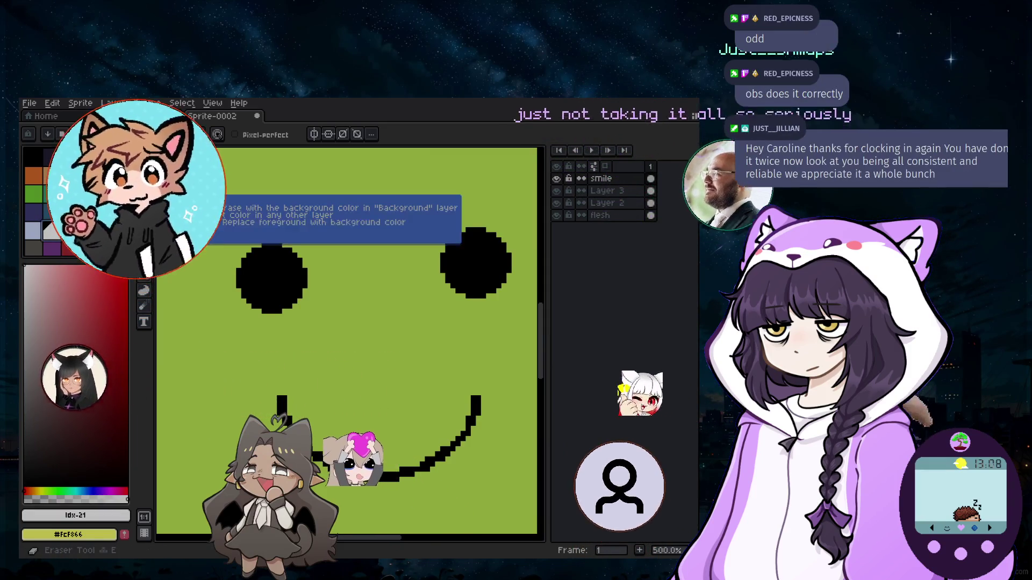
Select Layer 3 and enlarge the brush to four pixels for the eye highlights.
{"action": "left_click", "coordinate": [617, 192]}
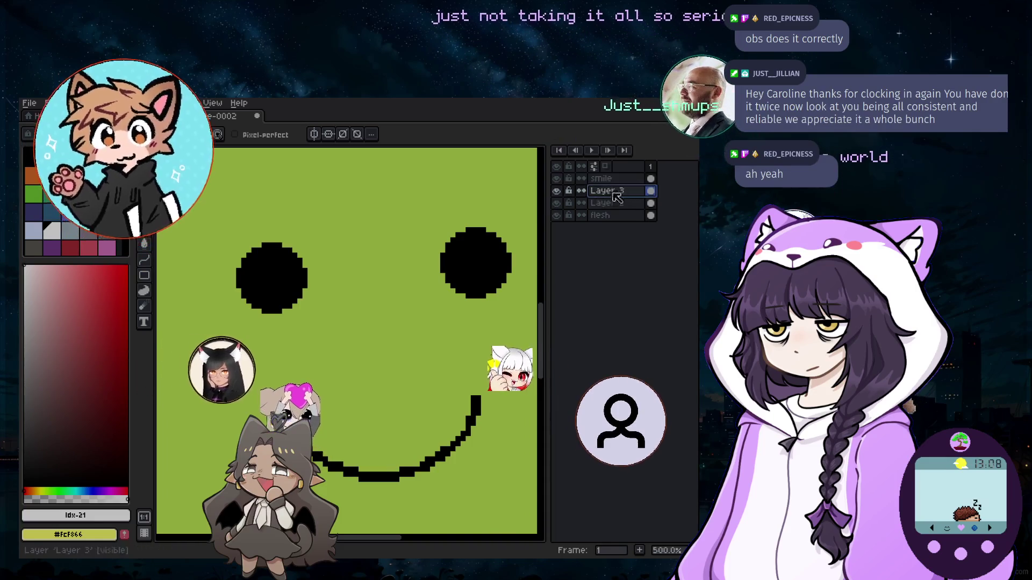
{"action": "scroll", "coordinate": [269, 263], "scroll_direction": "up", "scroll_amount": 1}
{"action": "scroll", "coordinate": [269, 262], "scroll_direction": "up", "scroll_amount": 1}
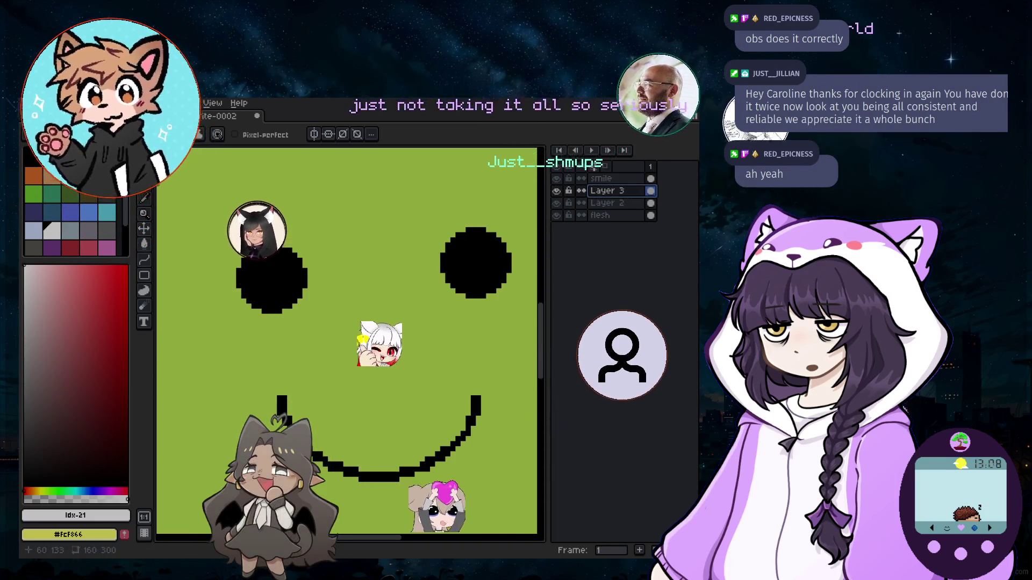
{"action": "scroll", "coordinate": [269, 262], "scroll_direction": "up", "scroll_amount": 2}
{"action": "key", "text": "plus"}
{"action": "key", "text": "plus"}
{"action": "key", "text": "plus"}
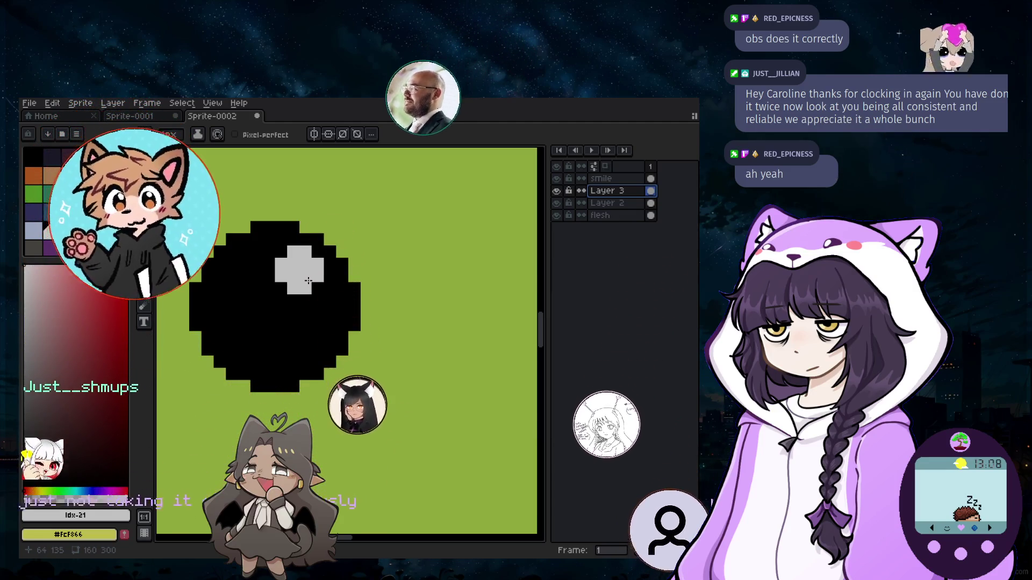
{"action": "scroll", "coordinate": [309, 281], "scroll_direction": "down", "scroll_amount": 5}
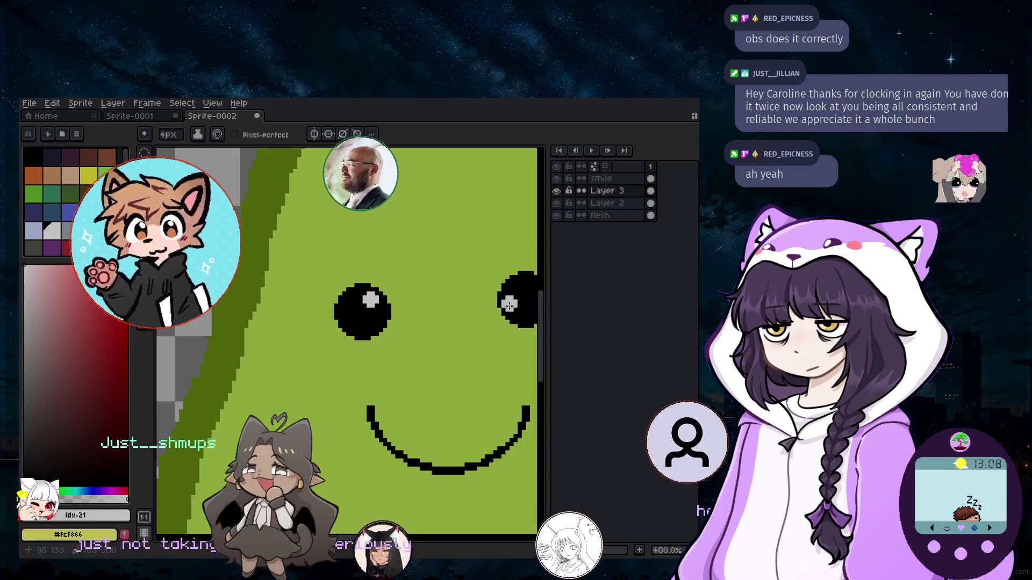
{"action": "scroll", "coordinate": [469, 323], "scroll_direction": "down", "scroll_amount": 1}
{"action": "scroll", "coordinate": [479, 314], "scroll_direction": "up", "scroll_amount": 2}
{"action": "scroll", "coordinate": [492, 303], "scroll_direction": "up", "scroll_amount": 2}
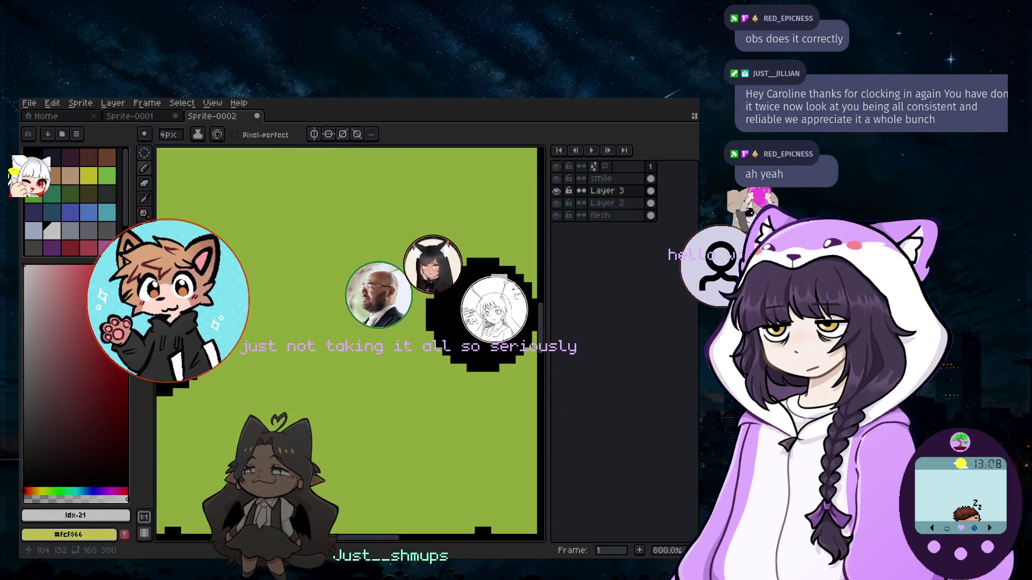
{"action": "scroll", "coordinate": [498, 289], "scroll_direction": "down", "scroll_amount": 2}
{"action": "scroll", "coordinate": [268, 342], "scroll_direction": "down", "scroll_amount": 2}
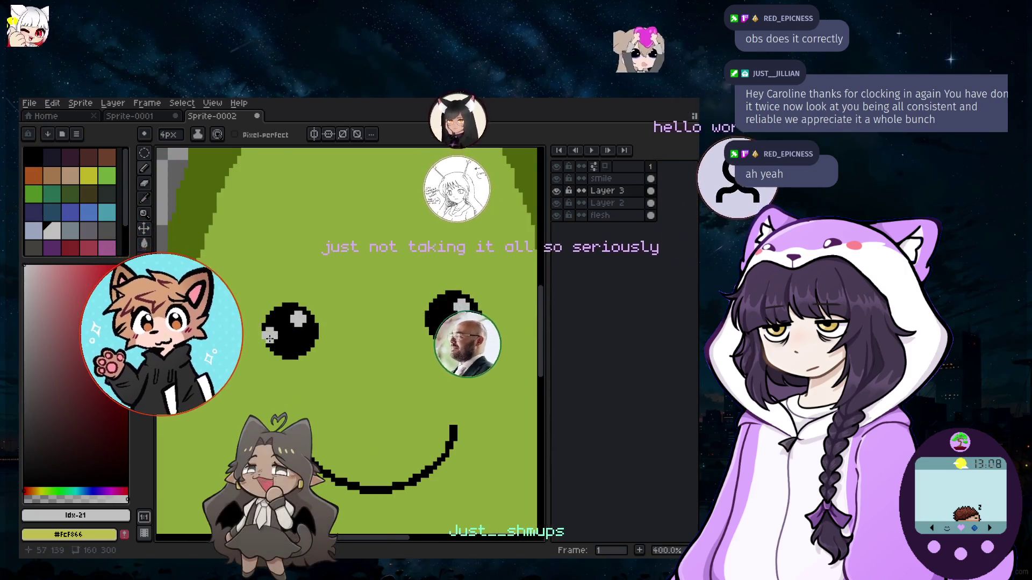
{"action": "scroll", "coordinate": [253, 364], "scroll_direction": "up", "scroll_amount": 2}
{"action": "scroll", "coordinate": [307, 339], "scroll_direction": "up", "scroll_amount": 2}
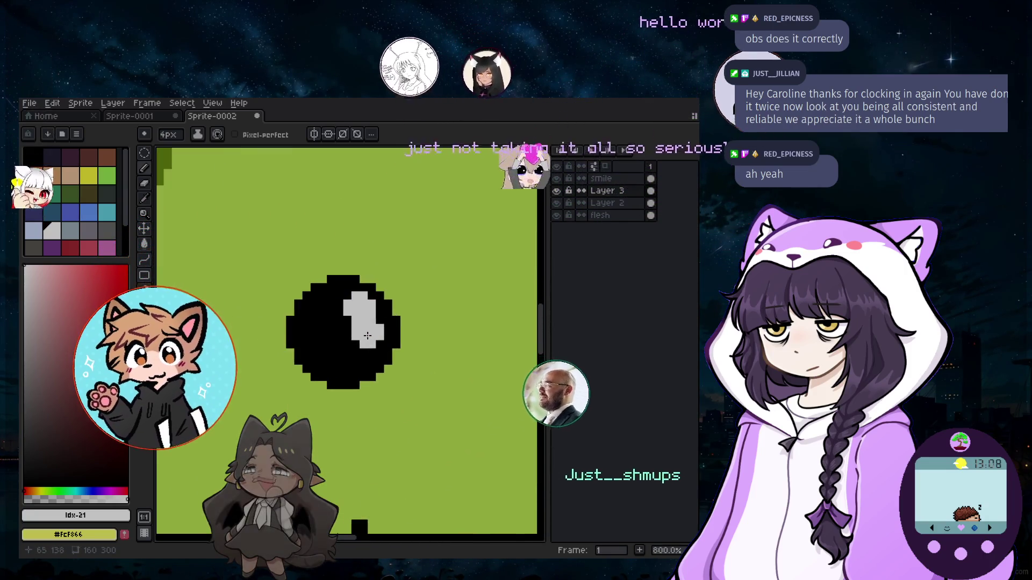
{"action": "scroll", "coordinate": [330, 328], "scroll_direction": "up", "scroll_amount": 1}
{"action": "scroll", "coordinate": [333, 329], "scroll_direction": "up", "scroll_amount": 1}
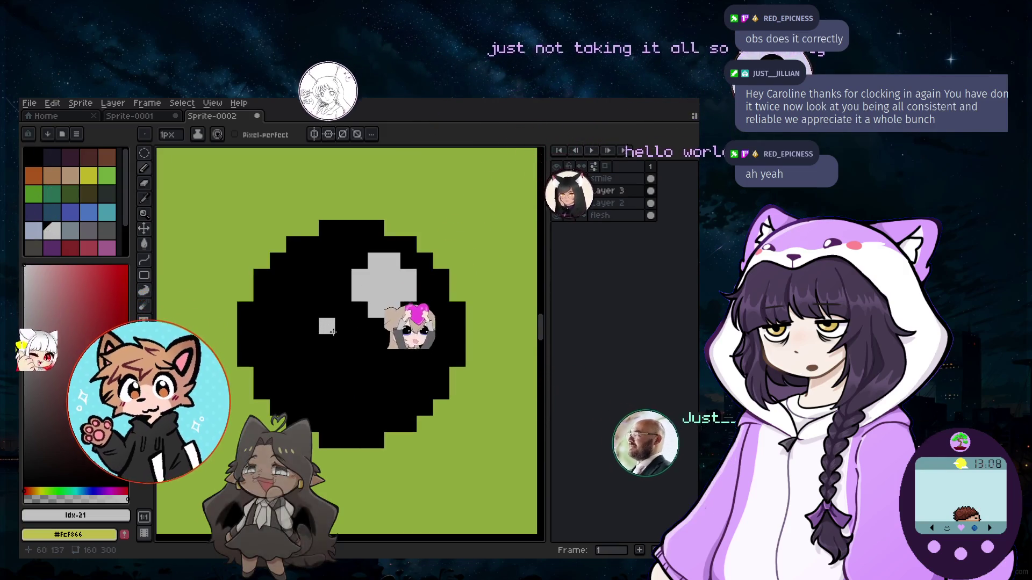
{"action": "scroll", "coordinate": [368, 336], "scroll_direction": "down", "scroll_amount": 2}
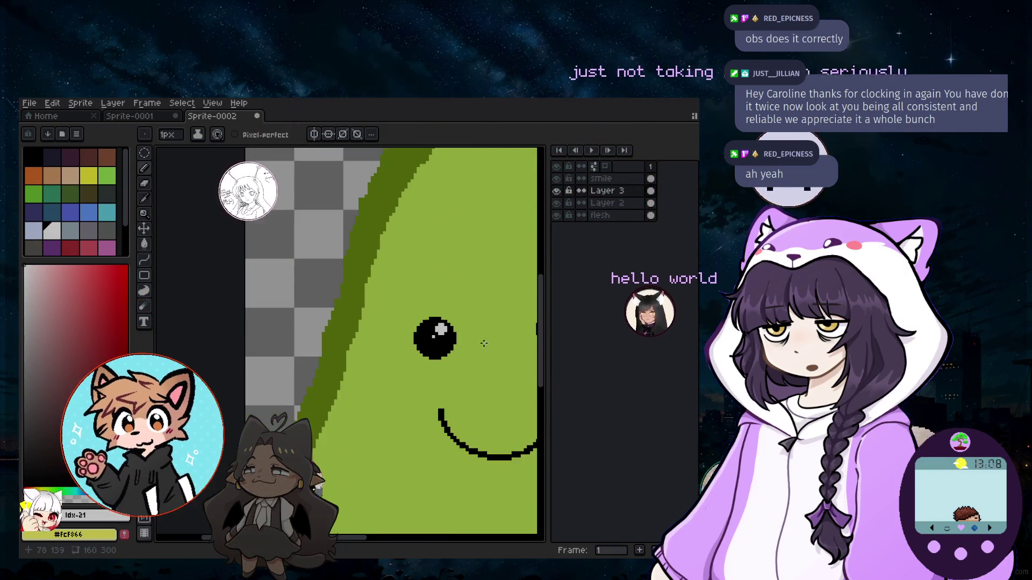
{"action": "scroll", "coordinate": [496, 339], "scroll_direction": "down", "scroll_amount": 1}
{"action": "scroll", "coordinate": [512, 338], "scroll_direction": "up", "scroll_amount": 2}
{"action": "scroll", "coordinate": [512, 337], "scroll_direction": "up", "scroll_amount": 1}
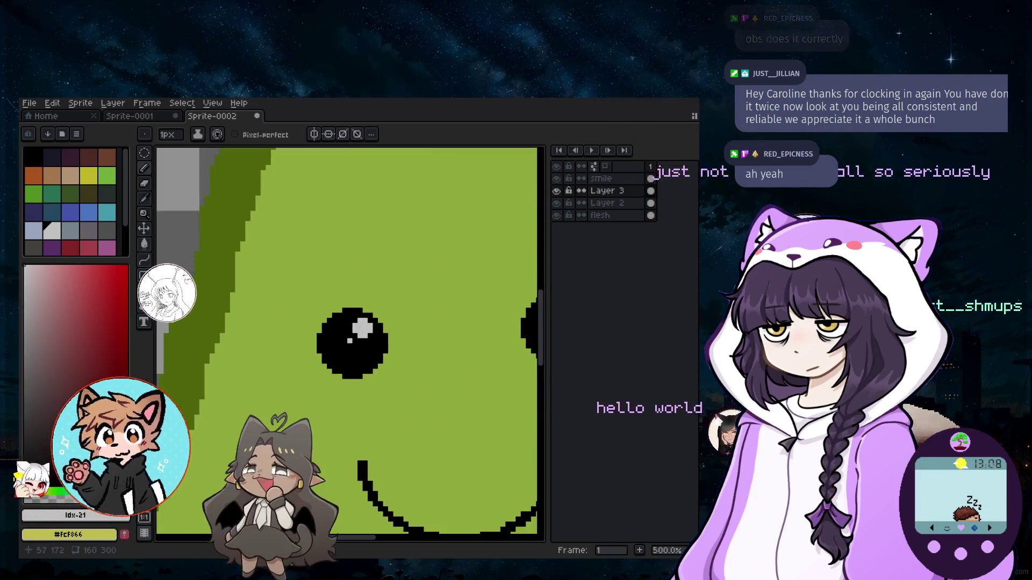
{"action": "scroll", "coordinate": [349, 340], "scroll_direction": "right", "scroll_amount": 2}
{"action": "scroll", "coordinate": [452, 320], "scroll_direction": "up", "scroll_amount": 1}
{"action": "scroll", "coordinate": [453, 321], "scroll_direction": "up", "scroll_amount": 1}
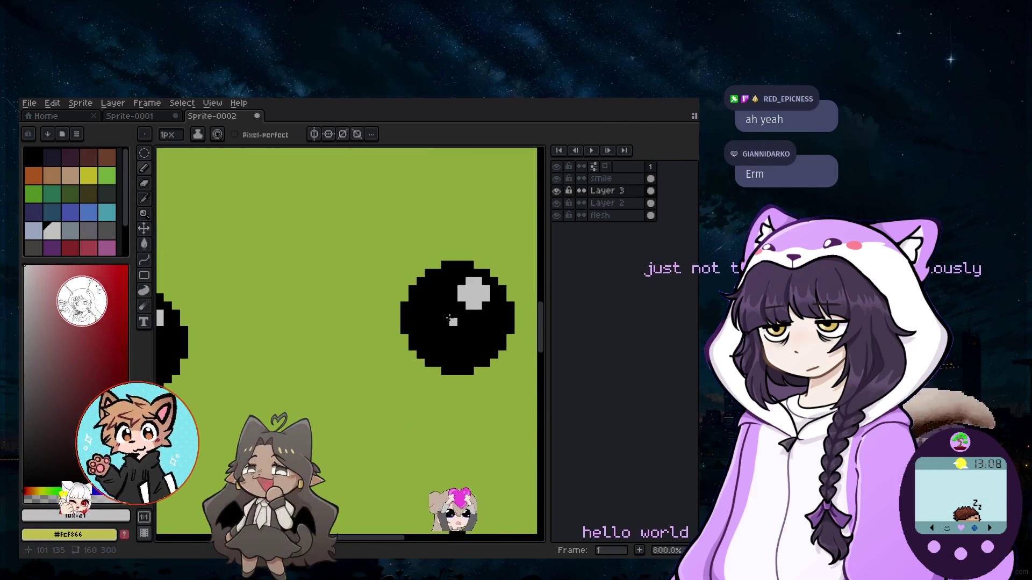
{"action": "scroll", "coordinate": [452, 314], "scroll_direction": "down", "scroll_amount": 3}
{"action": "scroll", "coordinate": [432, 358], "scroll_direction": "down", "scroll_amount": 2}
{"action": "scroll", "coordinate": [413, 402], "scroll_direction": "down", "scroll_amount": 2}
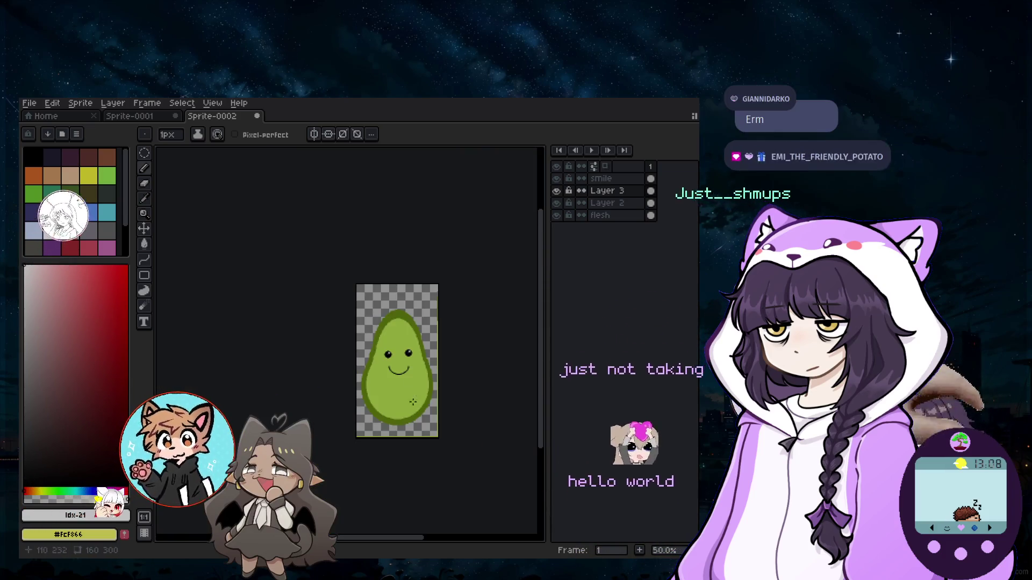
{"action": "scroll", "coordinate": [399, 367], "scroll_direction": "up", "scroll_amount": 1}
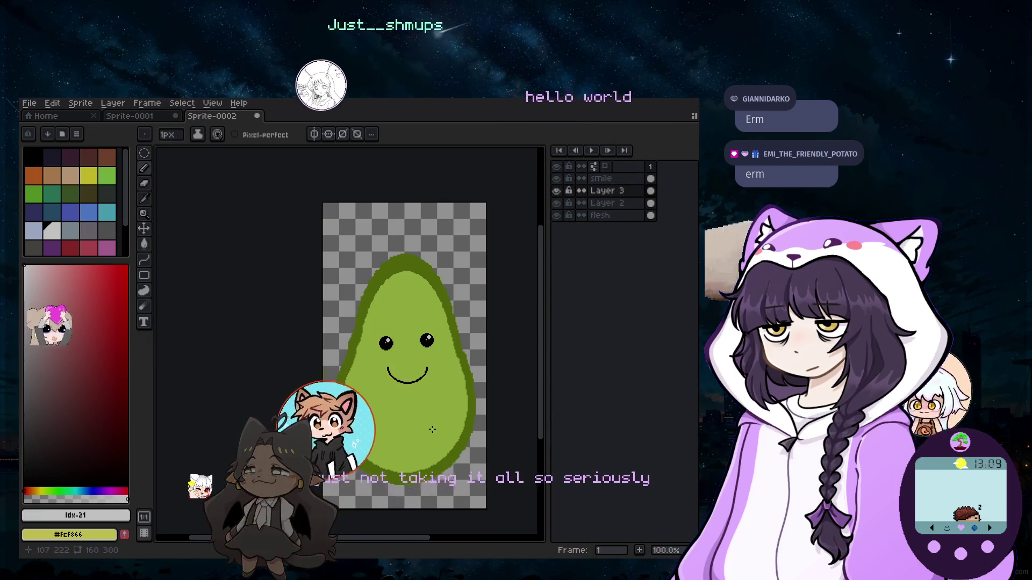
{"action": "scroll", "coordinate": [409, 382], "scroll_direction": "up", "scroll_amount": 1}
{"action": "scroll", "coordinate": [387, 339], "scroll_direction": "up", "scroll_amount": 1}
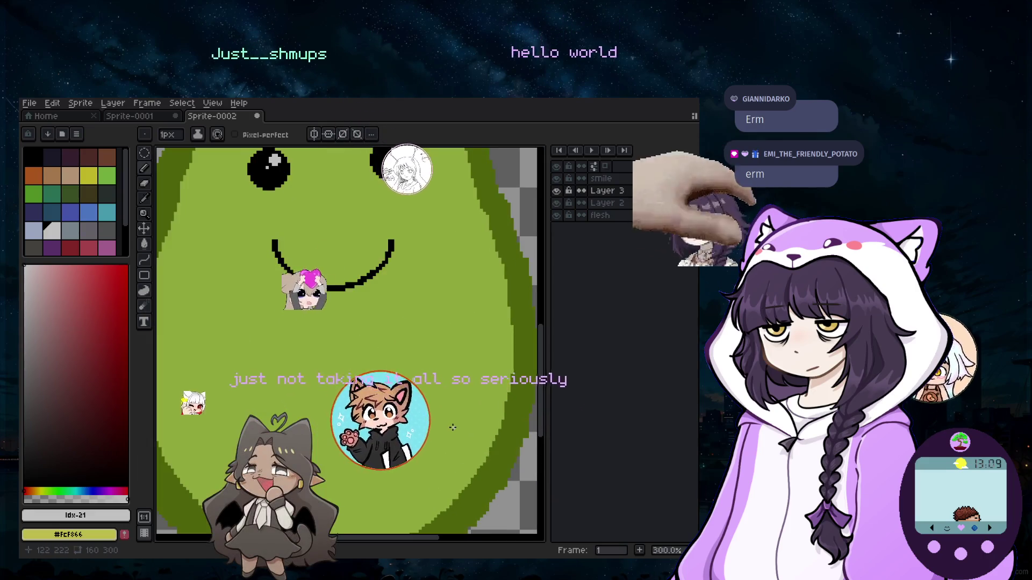
Sample the avocado green, darken it in the colour field and enlarge the Pencil brush.
{"action": "left_click", "coordinate": [163, 318]}
{"action": "left_click", "coordinate": [145, 167]}
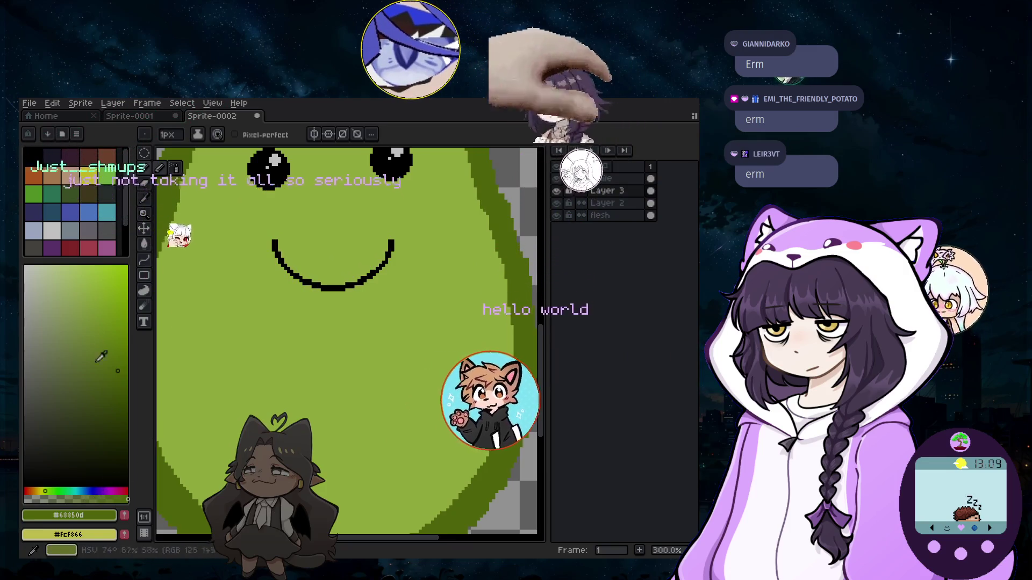
{"action": "left_click", "coordinate": [81, 339]}
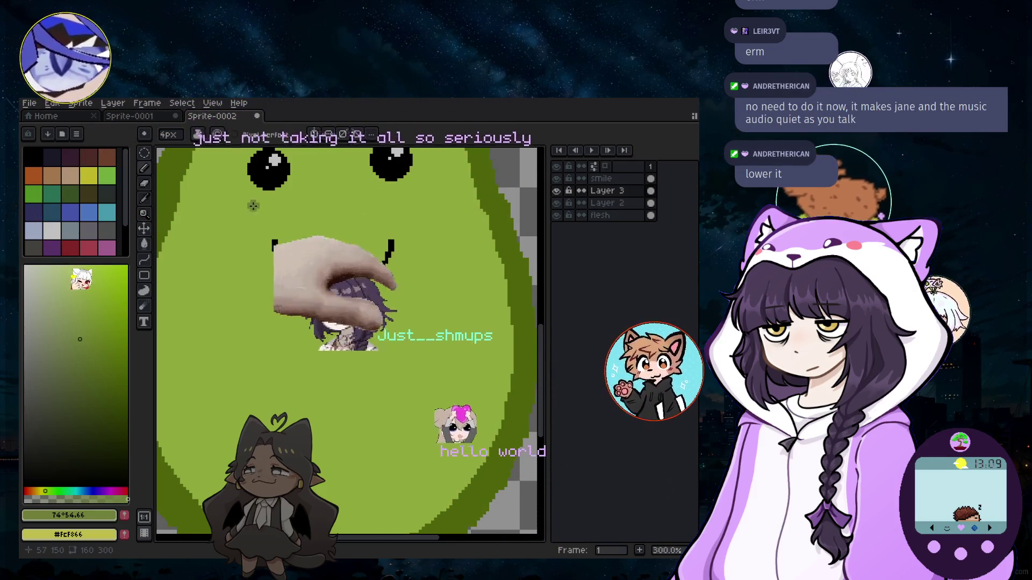
{"action": "key", "text": "plus"}
{"action": "key", "text": "plus"}
{"action": "key", "text": "plus"}
{"action": "scroll", "coordinate": [255, 208], "scroll_direction": "down", "scroll_amount": 1}
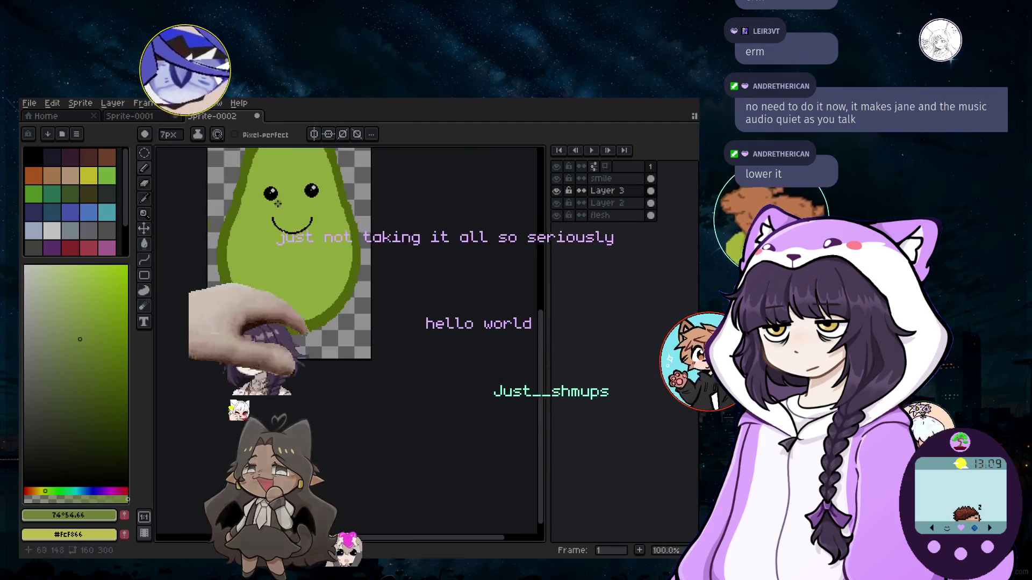
{"action": "scroll", "coordinate": [267, 207], "scroll_direction": "up", "scroll_amount": 1}
{"action": "scroll", "coordinate": [274, 205], "scroll_direction": "up", "scroll_amount": 1}
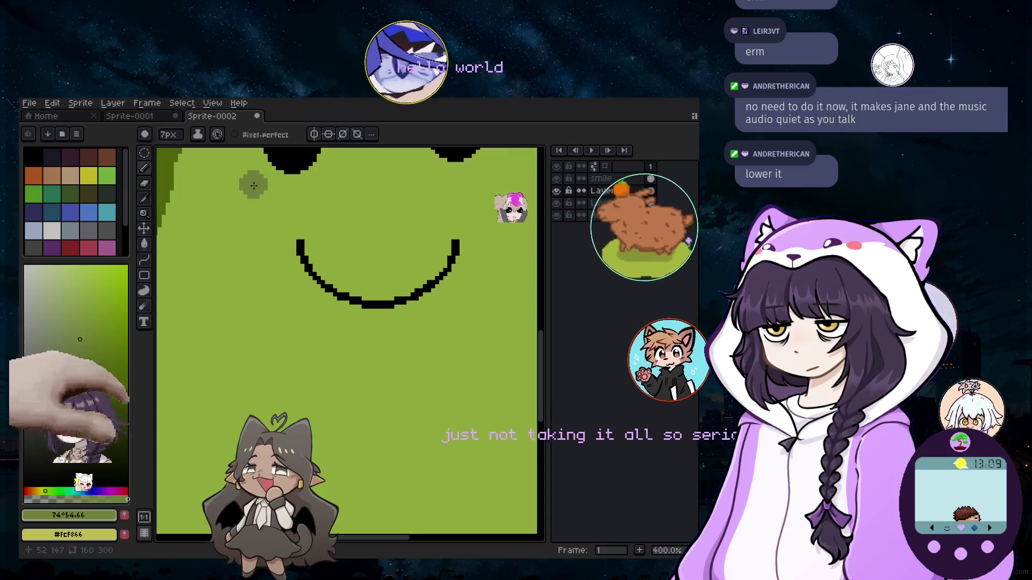
Paint a dark-green blush spot on the left cheek, then make the flesh layer active.
{"action": "left_click_drag", "start_coordinate": [253, 192], "coordinate": [271, 198]}
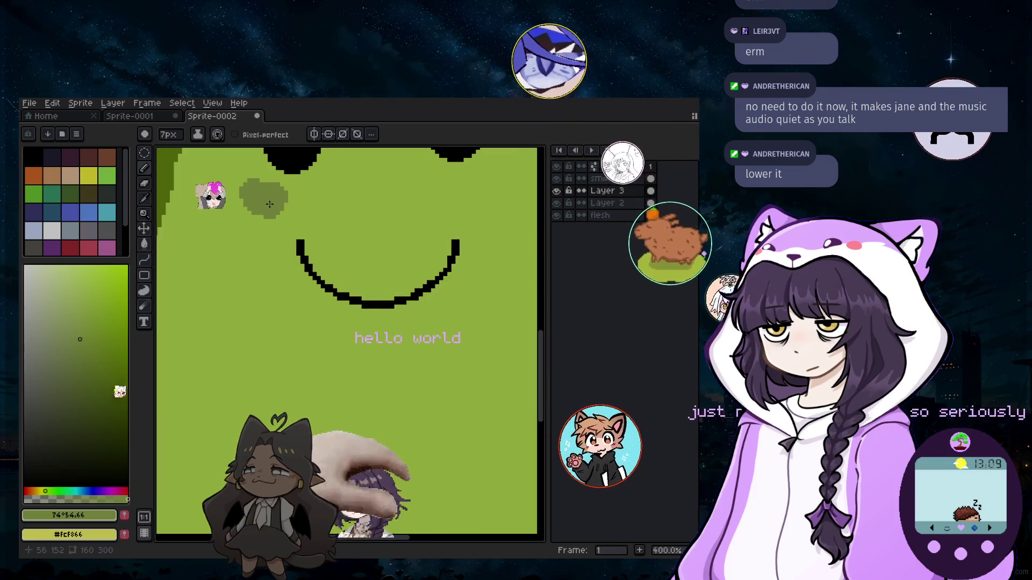
{"action": "scroll", "coordinate": [269, 204], "scroll_direction": "down", "scroll_amount": 2}
{"action": "scroll", "coordinate": [270, 204], "scroll_direction": "down", "scroll_amount": 2}
{"action": "scroll", "coordinate": [397, 257], "scroll_direction": "up", "scroll_amount": 3}
{"action": "scroll", "coordinate": [397, 258], "scroll_direction": "down", "scroll_amount": 1}
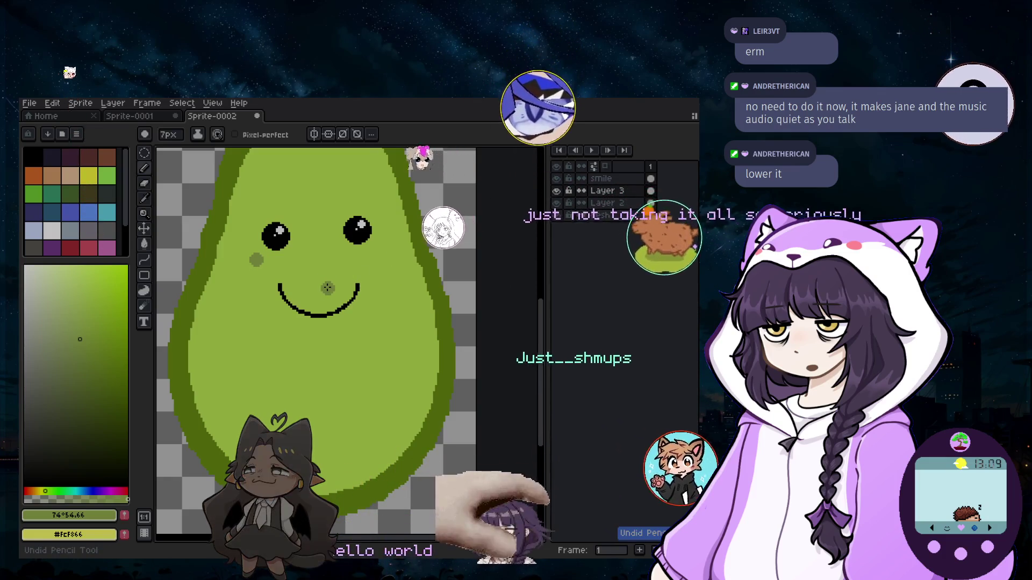
{"action": "scroll", "coordinate": [299, 272], "scroll_direction": "up", "scroll_amount": 2}
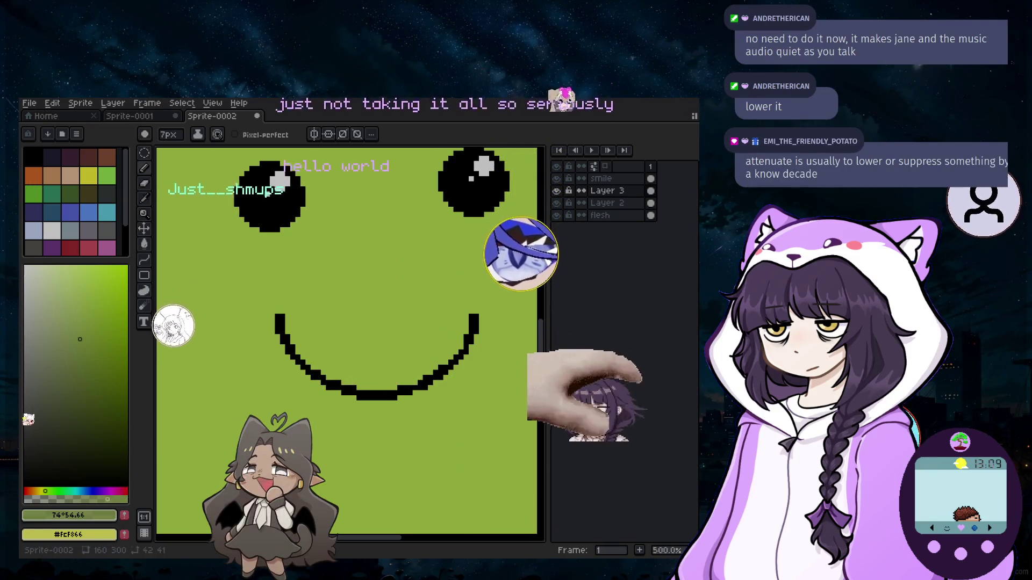
{"action": "left_click", "coordinate": [556, 190]}
{"action": "left_click", "coordinate": [555, 215]}
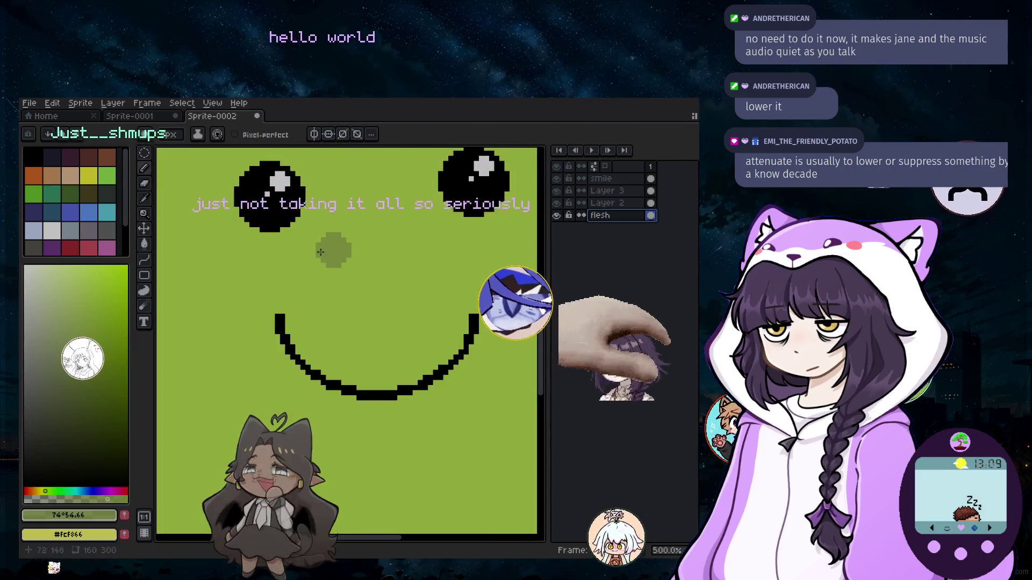
{"action": "key", "text": "plus"}
{"action": "key", "text": "plus"}
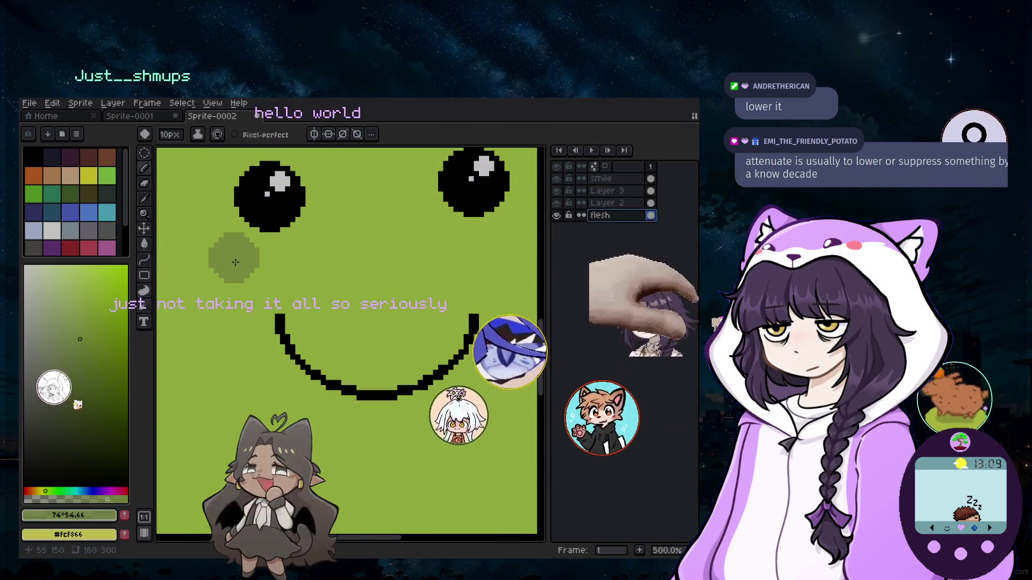
{"action": "key", "text": "minus"}
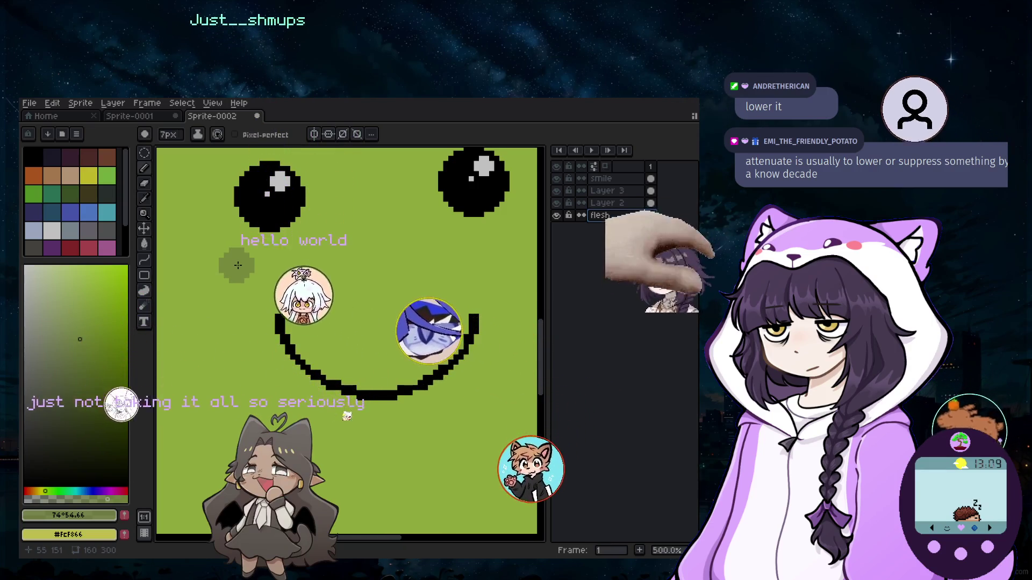
{"action": "left_click_drag", "start_coordinate": [225, 260], "coordinate": [255, 275]}
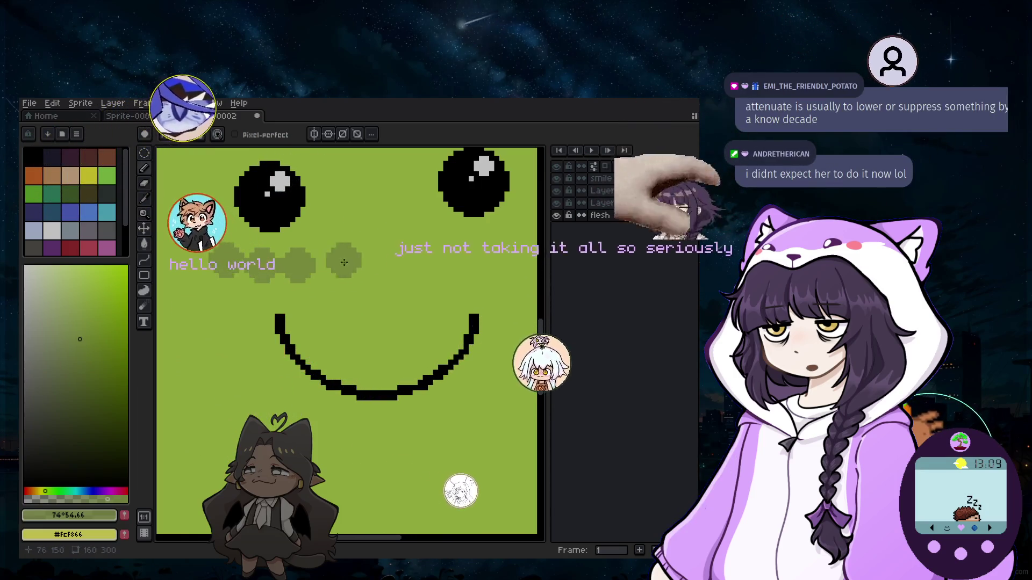
{"action": "scroll", "coordinate": [344, 263], "scroll_direction": "down", "scroll_amount": 3}
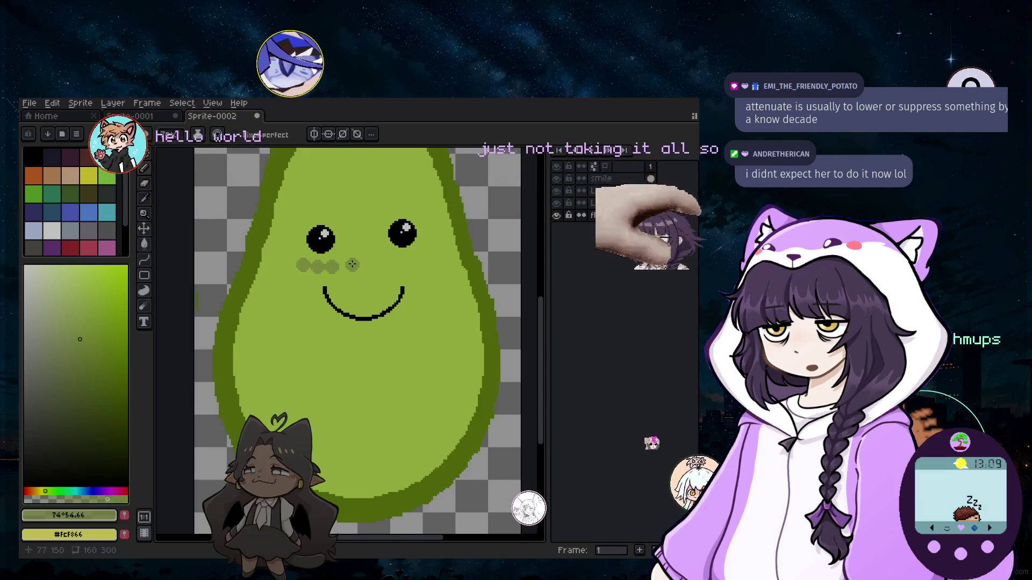
{"action": "scroll", "coordinate": [361, 280], "scroll_direction": "up", "scroll_amount": 2}
{"action": "scroll", "coordinate": [430, 510], "scroll_direction": "up", "scroll_amount": 2}
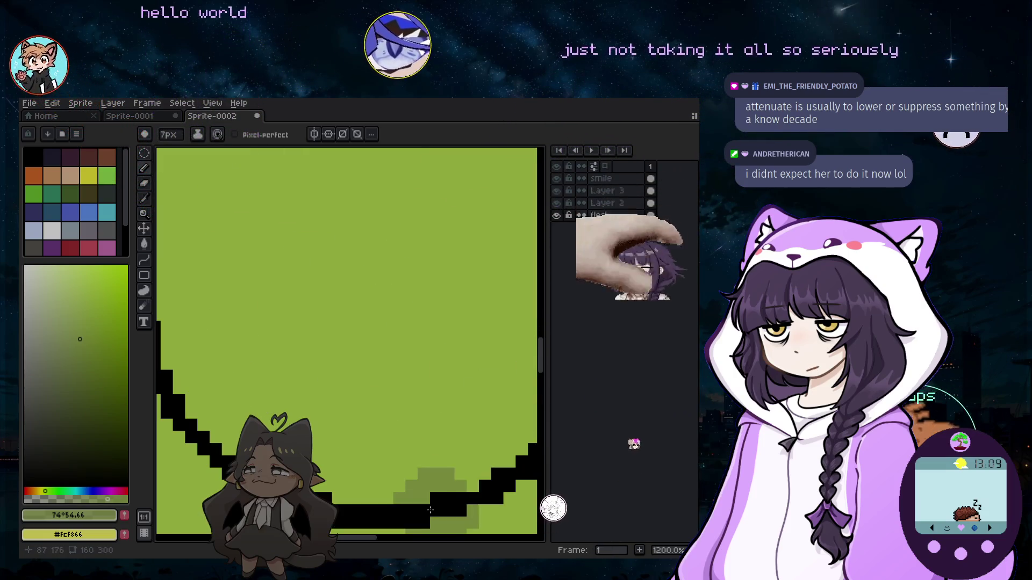
{"action": "scroll", "coordinate": [382, 547], "scroll_direction": "left", "scroll_amount": 5}
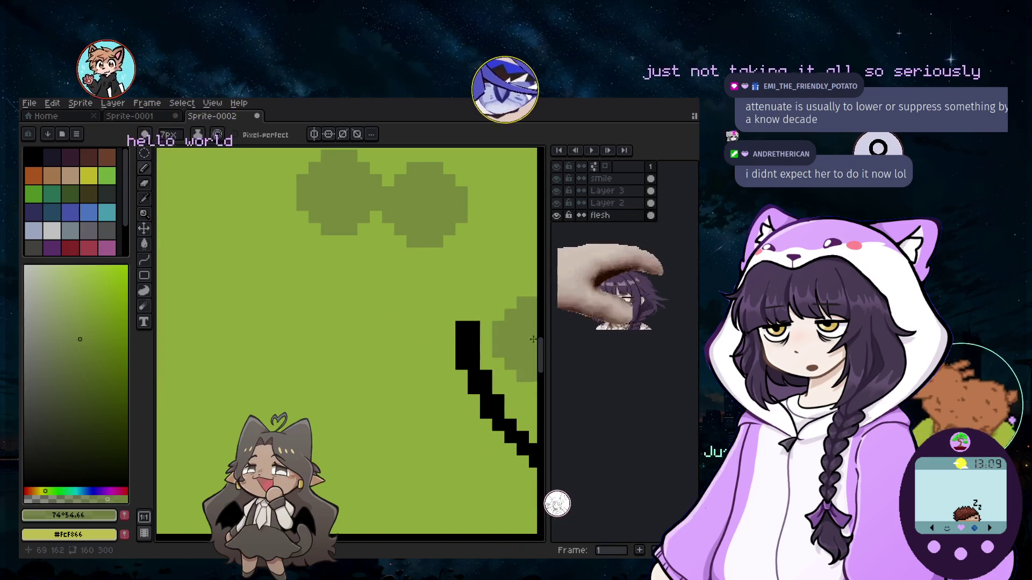
{"action": "scroll", "coordinate": [532, 340], "scroll_direction": "up", "scroll_amount": 2}
{"action": "scroll", "coordinate": [451, 419], "scroll_direction": "up", "scroll_amount": 3}
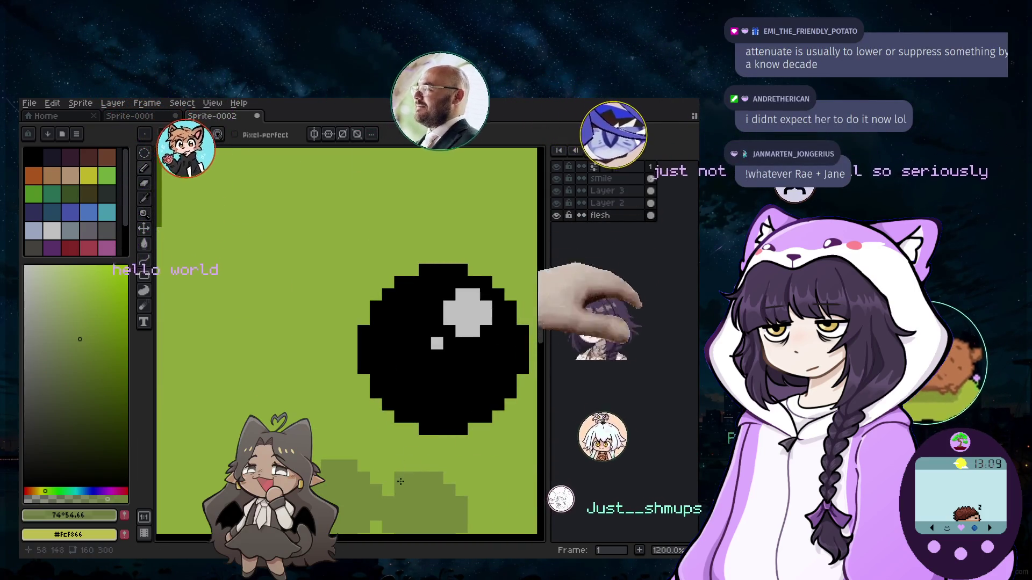
{"action": "scroll", "coordinate": [400, 482], "scroll_direction": "up", "scroll_amount": 3}
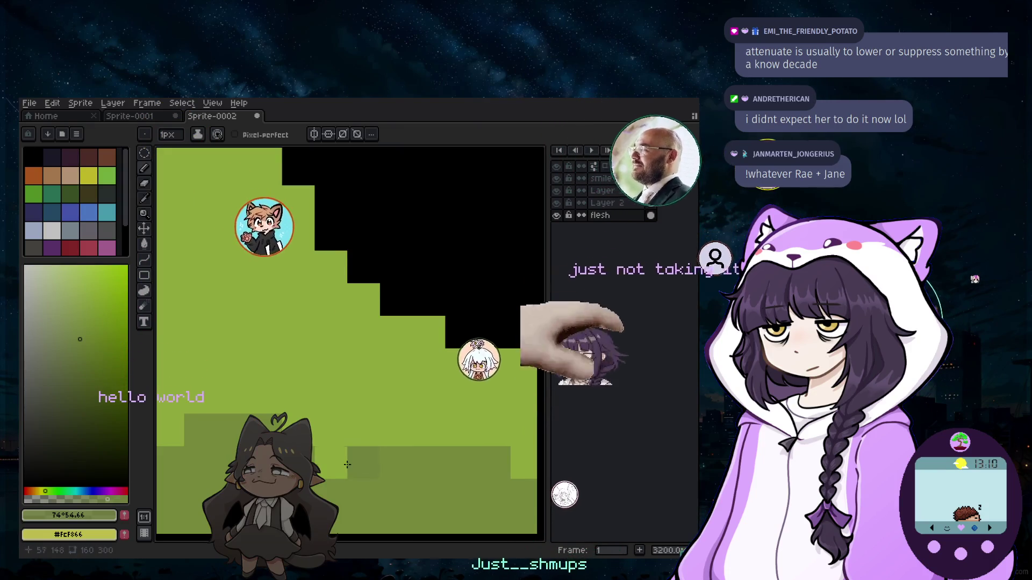
{"action": "scroll", "coordinate": [347, 465], "scroll_direction": "down", "scroll_amount": 3}
{"action": "scroll", "coordinate": [331, 453], "scroll_direction": "down", "scroll_amount": 2}
{"action": "scroll", "coordinate": [318, 443], "scroll_direction": "up", "scroll_amount": 4}
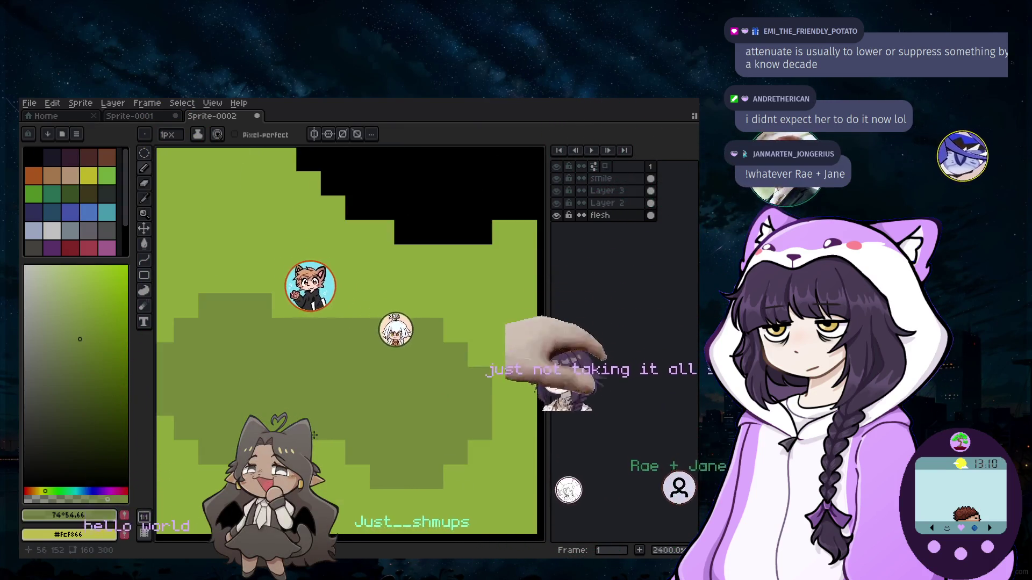
{"action": "scroll", "coordinate": [348, 464], "scroll_direction": "down", "scroll_amount": 1}
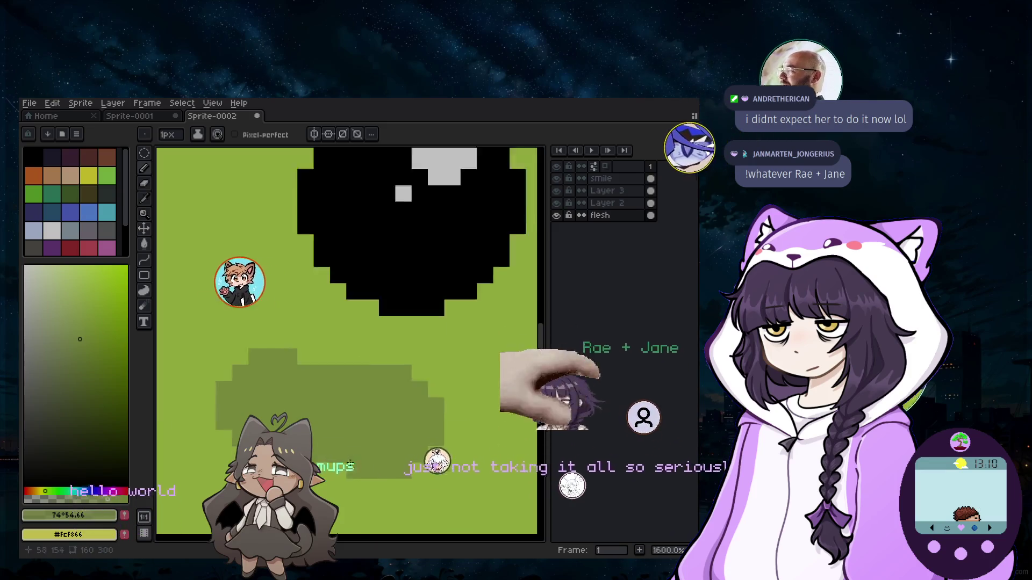
{"action": "scroll", "coordinate": [350, 464], "scroll_direction": "down", "scroll_amount": 2}
{"action": "scroll", "coordinate": [423, 482], "scroll_direction": "down", "scroll_amount": 5}
{"action": "scroll", "coordinate": [453, 492], "scroll_direction": "up", "scroll_amount": 2}
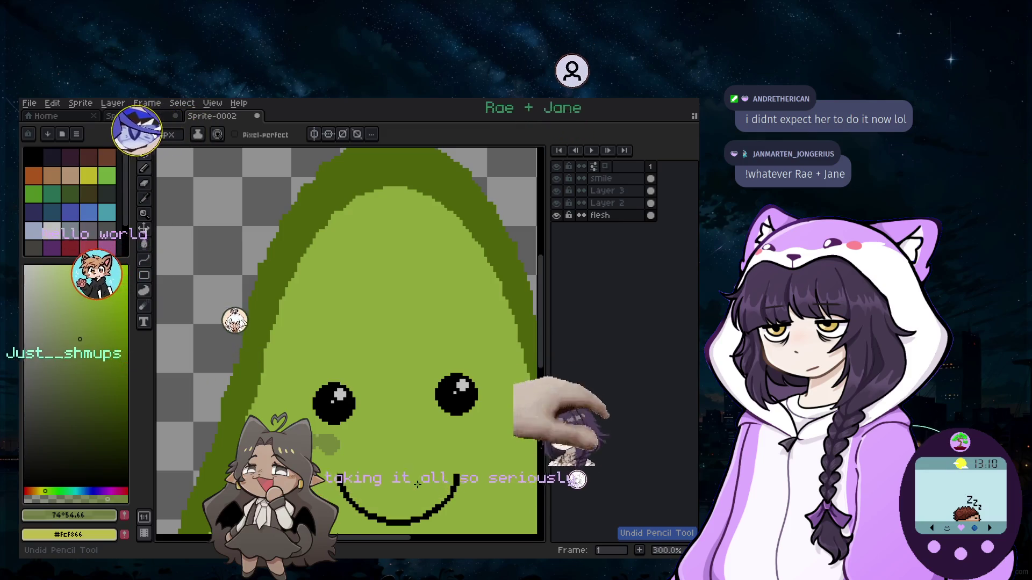
{"action": "scroll", "coordinate": [355, 481], "scroll_direction": "up", "scroll_amount": 2}
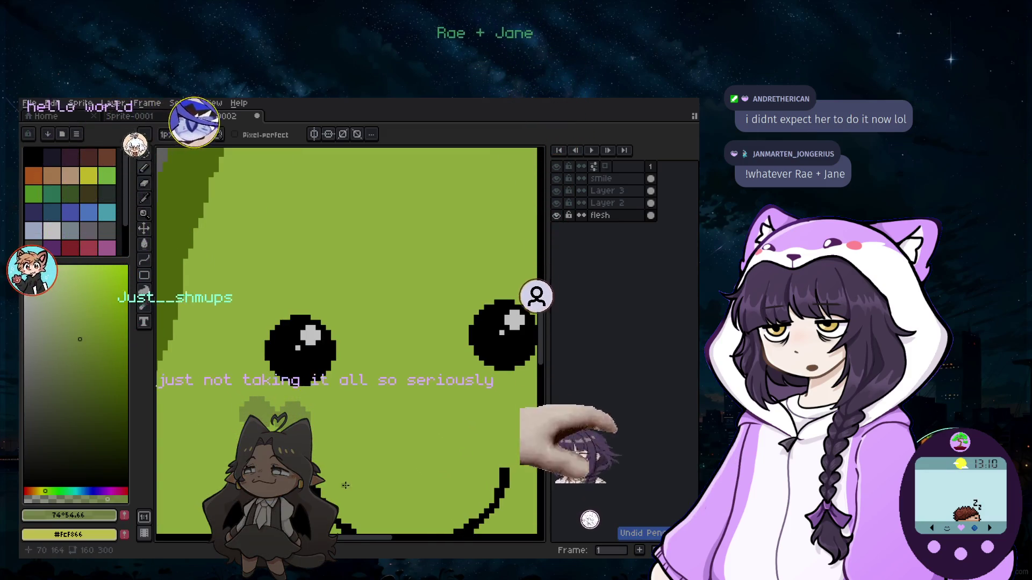
{"action": "scroll", "coordinate": [345, 470], "scroll_direction": "up", "scroll_amount": 1}
{"action": "scroll", "coordinate": [335, 419], "scroll_direction": "up", "scroll_amount": 1}
{"action": "scroll", "coordinate": [329, 371], "scroll_direction": "up", "scroll_amount": 1}
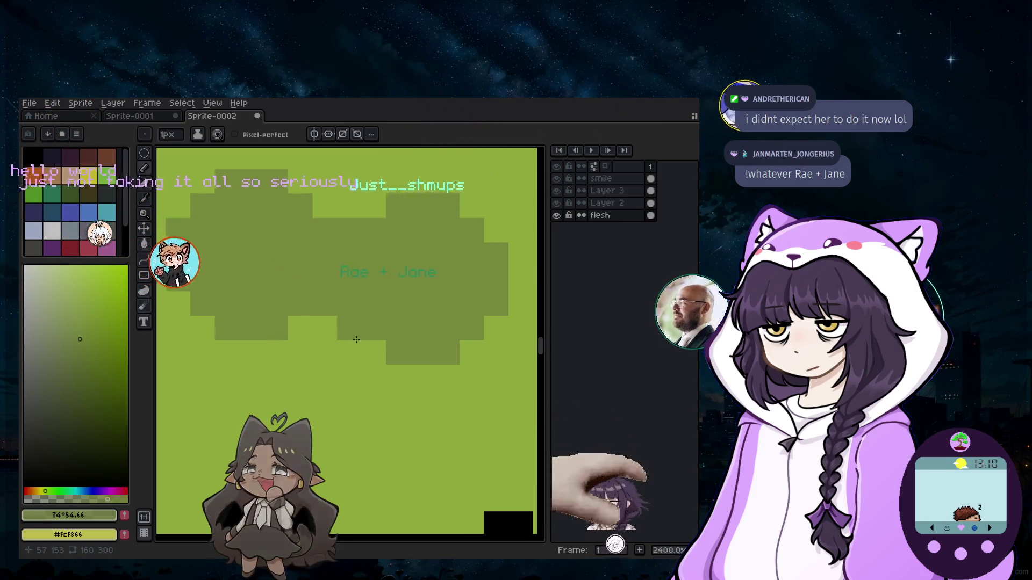
{"action": "scroll", "coordinate": [359, 399], "scroll_direction": "down", "scroll_amount": 3}
{"action": "scroll", "coordinate": [384, 361], "scroll_direction": "up", "scroll_amount": 1}
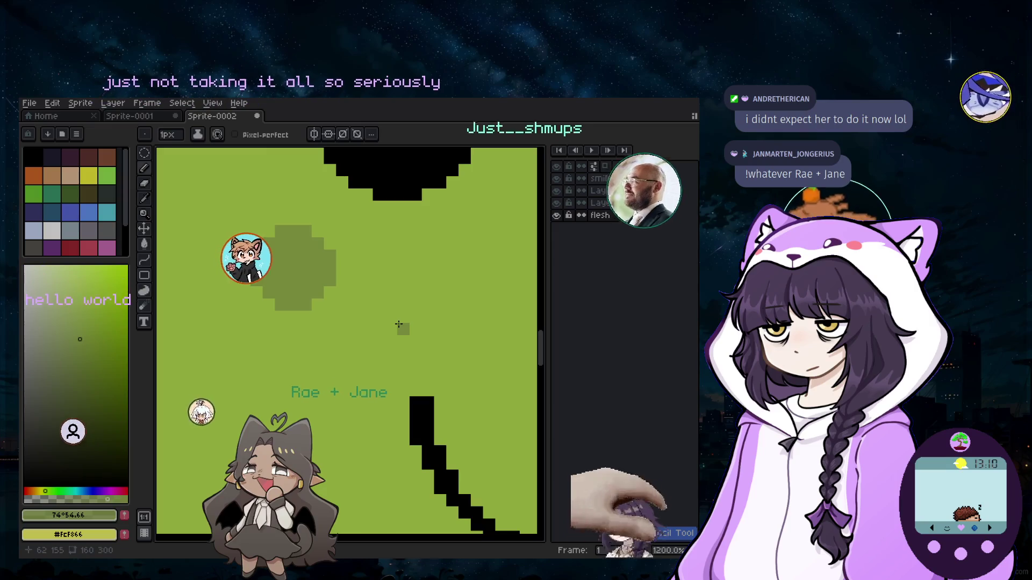
{"action": "key", "text": "ctrl+z"}
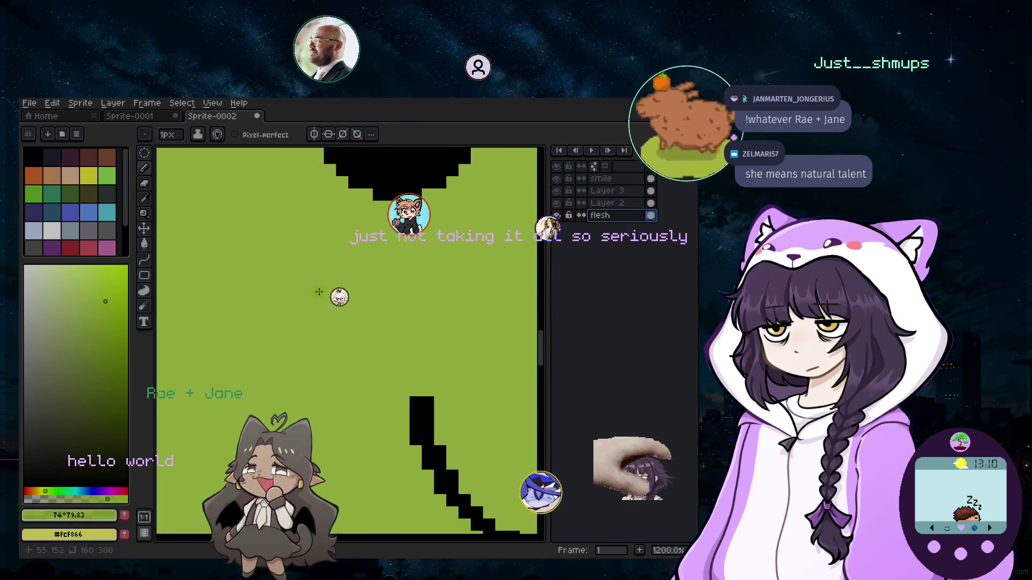
{"action": "scroll", "coordinate": [359, 292], "scroll_direction": "down", "scroll_amount": 3}
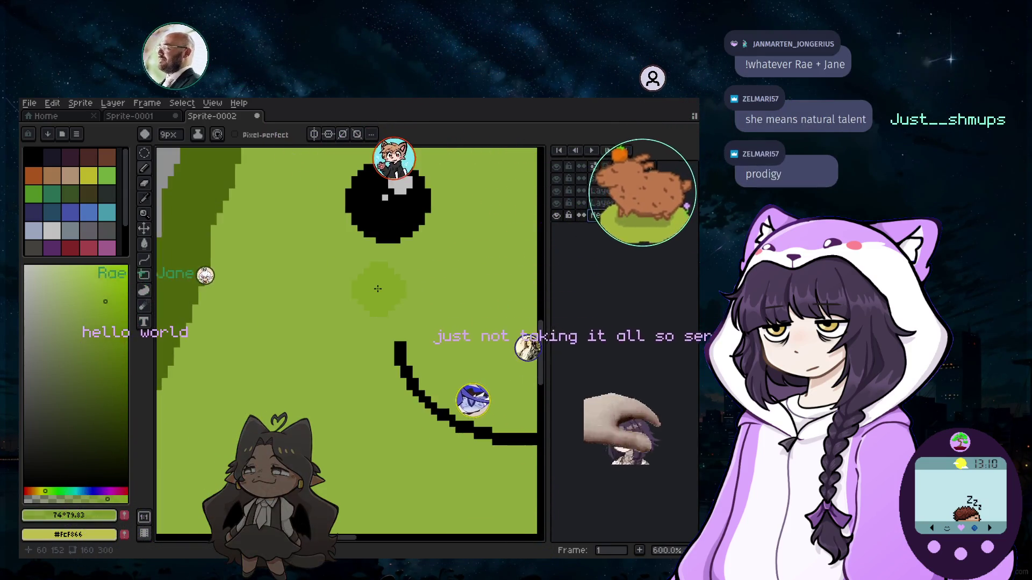
{"action": "scroll", "coordinate": [400, 290], "scroll_direction": "down", "scroll_amount": 2}
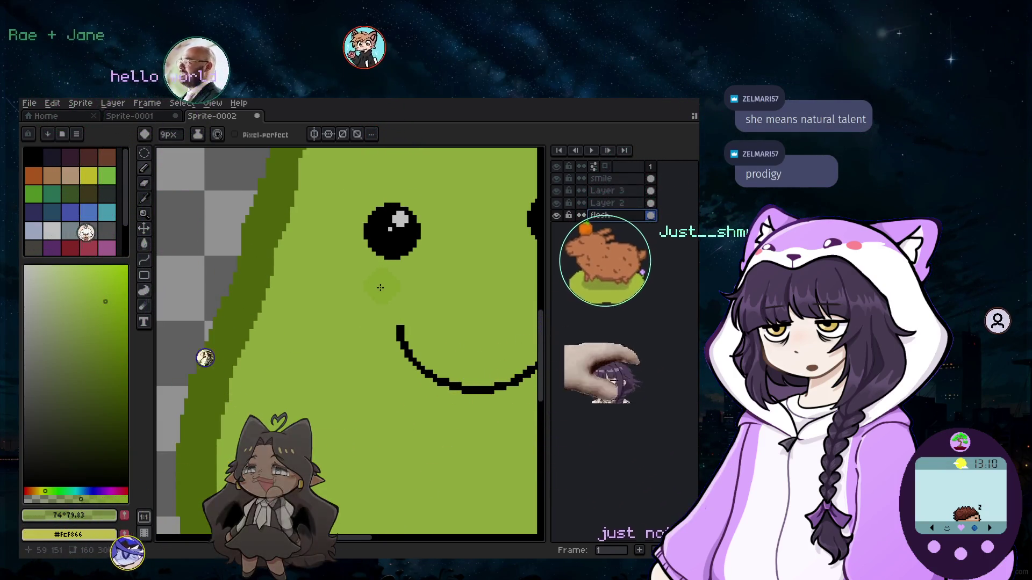
{"action": "scroll", "coordinate": [380, 287], "scroll_direction": "down", "scroll_amount": 3}
{"action": "scroll", "coordinate": [386, 288], "scroll_direction": "up", "scroll_amount": 2}
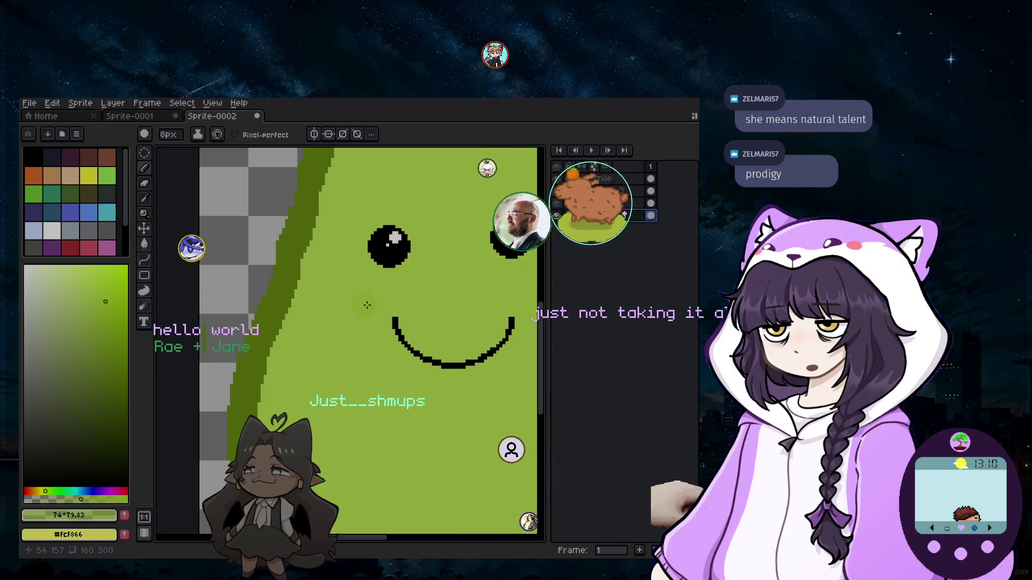
{"action": "scroll", "coordinate": [367, 306], "scroll_direction": "up", "scroll_amount": 1}
{"action": "scroll", "coordinate": [377, 288], "scroll_direction": "up", "scroll_amount": 1}
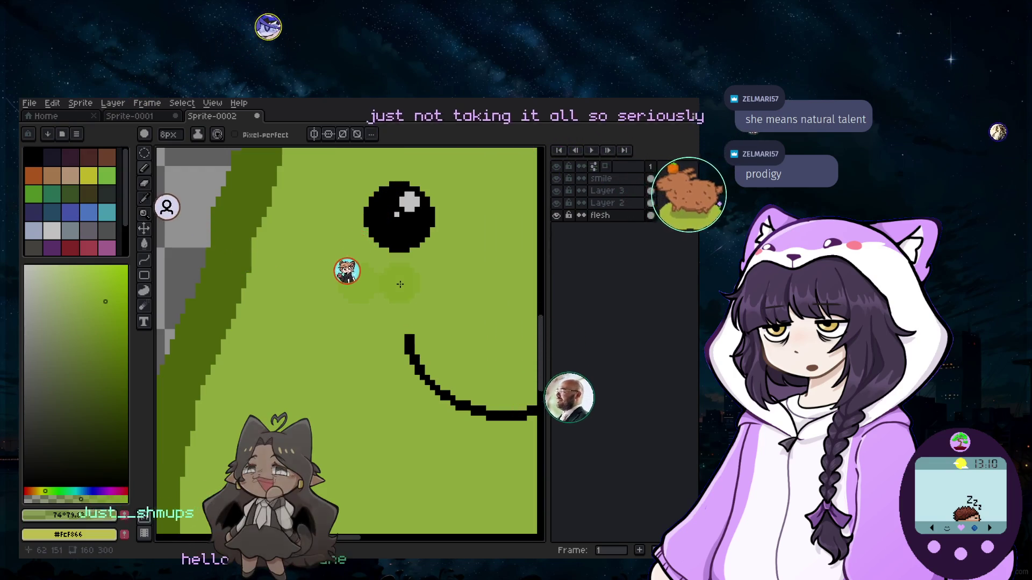
{"action": "scroll", "coordinate": [444, 312], "scroll_direction": "down", "scroll_amount": 3}
{"action": "scroll", "coordinate": [480, 318], "scroll_direction": "up", "scroll_amount": 2}
{"action": "scroll", "coordinate": [480, 318], "scroll_direction": "up", "scroll_amount": 1}
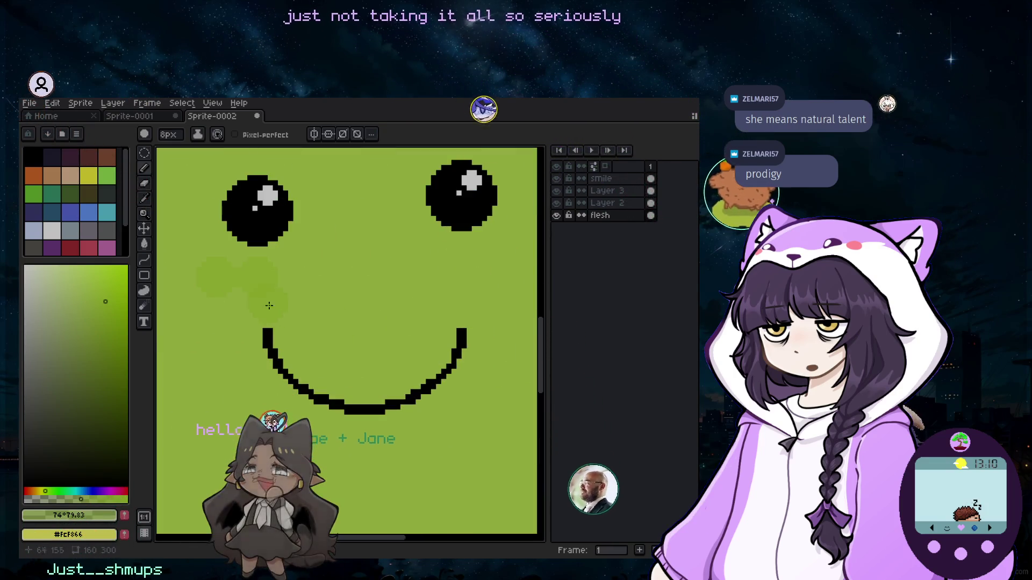
{"action": "scroll", "coordinate": [262, 281], "scroll_direction": "up", "scroll_amount": 1}
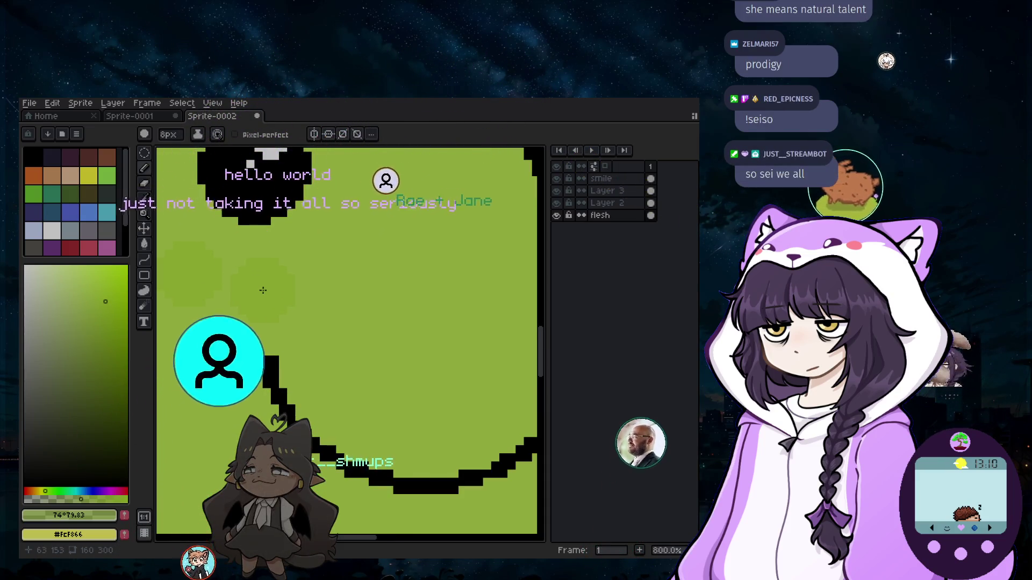
{"action": "scroll", "coordinate": [288, 294], "scroll_direction": "up", "scroll_amount": 1}
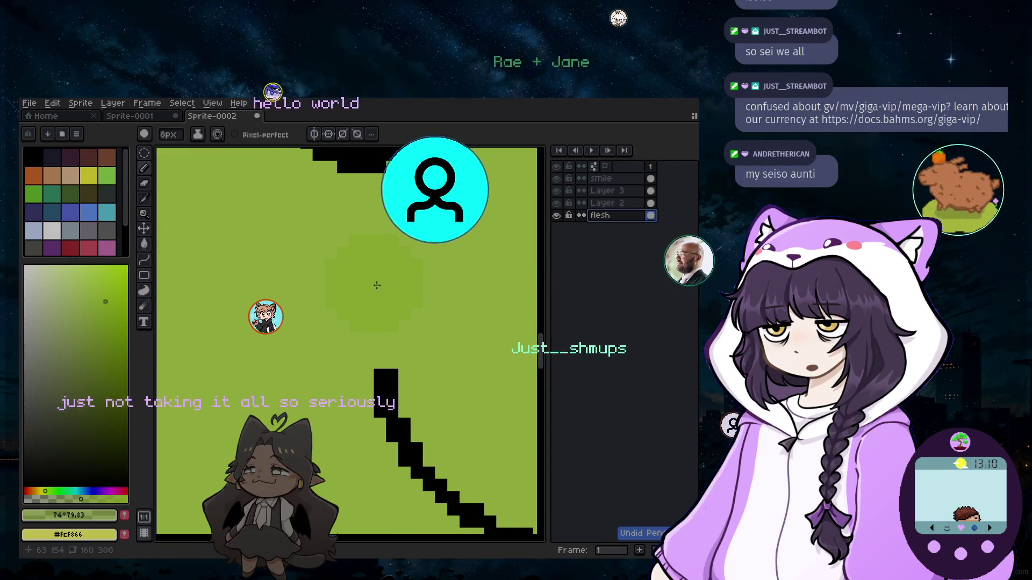
{"action": "key", "text": "ctrl+z"}
{"action": "scroll", "coordinate": [433, 290], "scroll_direction": "down", "scroll_amount": 2}
{"action": "scroll", "coordinate": [427, 339], "scroll_direction": "down", "scroll_amount": 1}
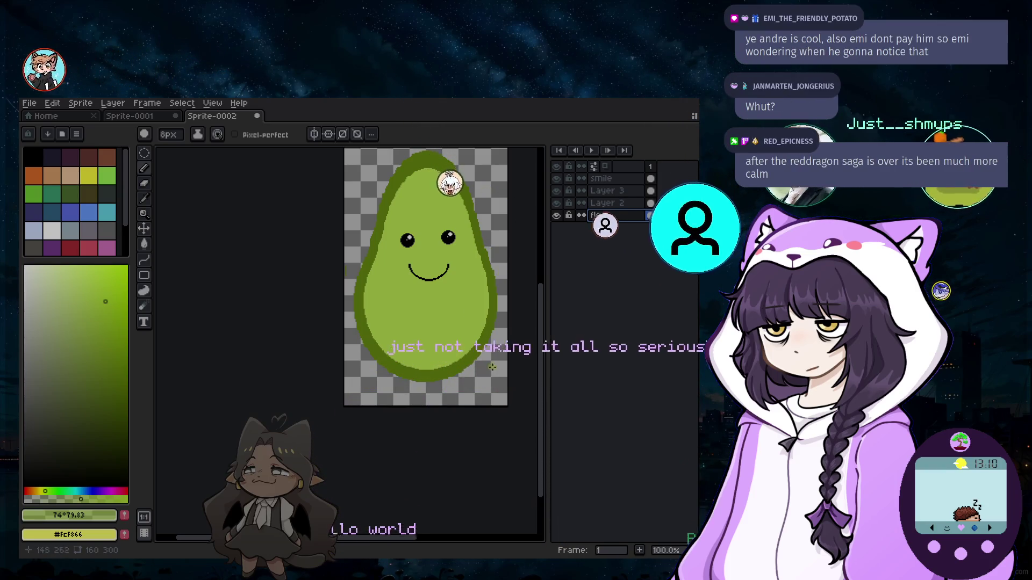
{"action": "scroll", "coordinate": [436, 325], "scroll_direction": "up", "scroll_amount": 3}
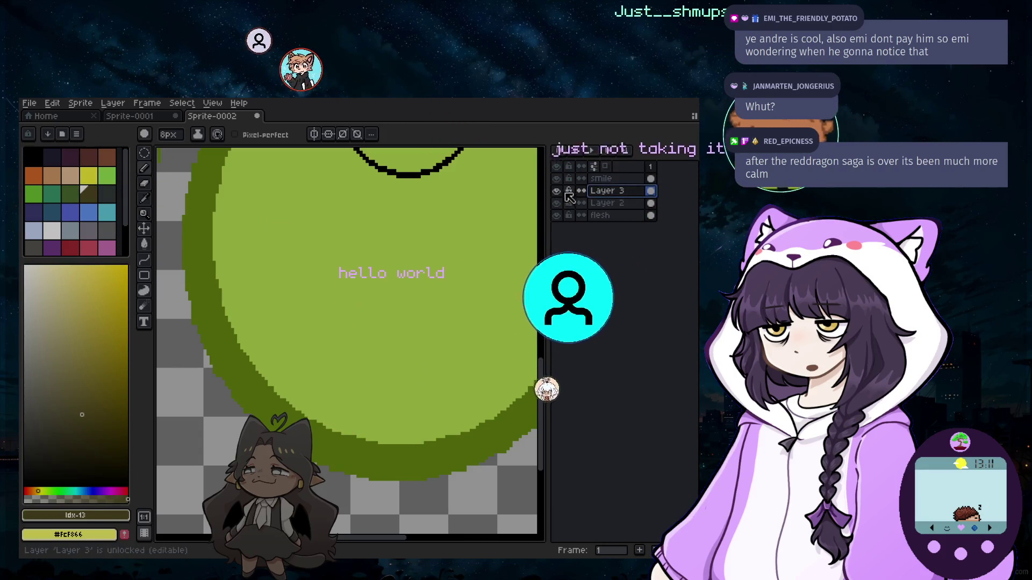
Add a new empty Layer 4 via Layer > New > New Layer.
{"action": "left_click", "coordinate": [113, 104]}
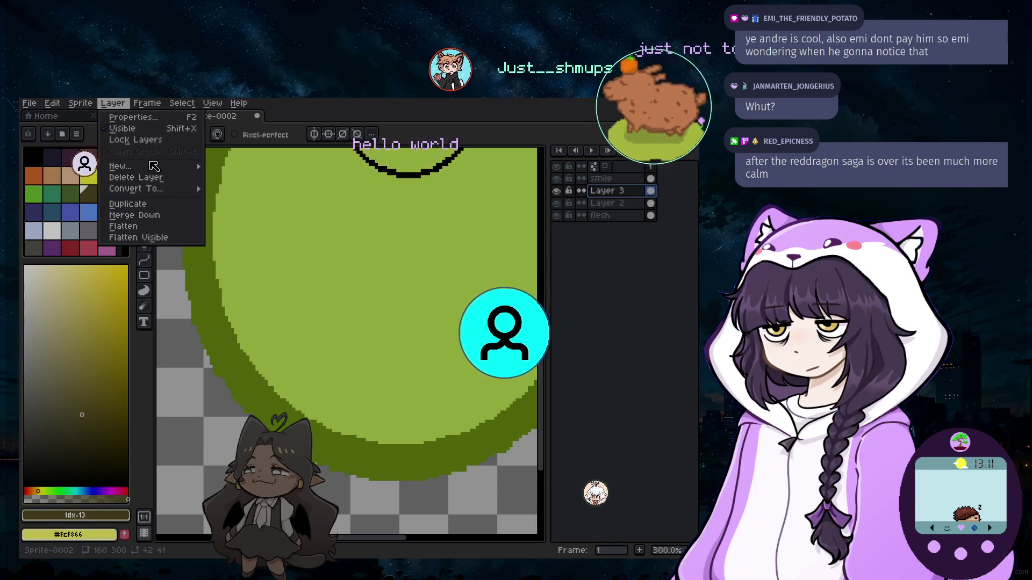
{"action": "mouse_move", "coordinate": [121, 166]}
{"action": "left_click", "coordinate": [233, 166]}
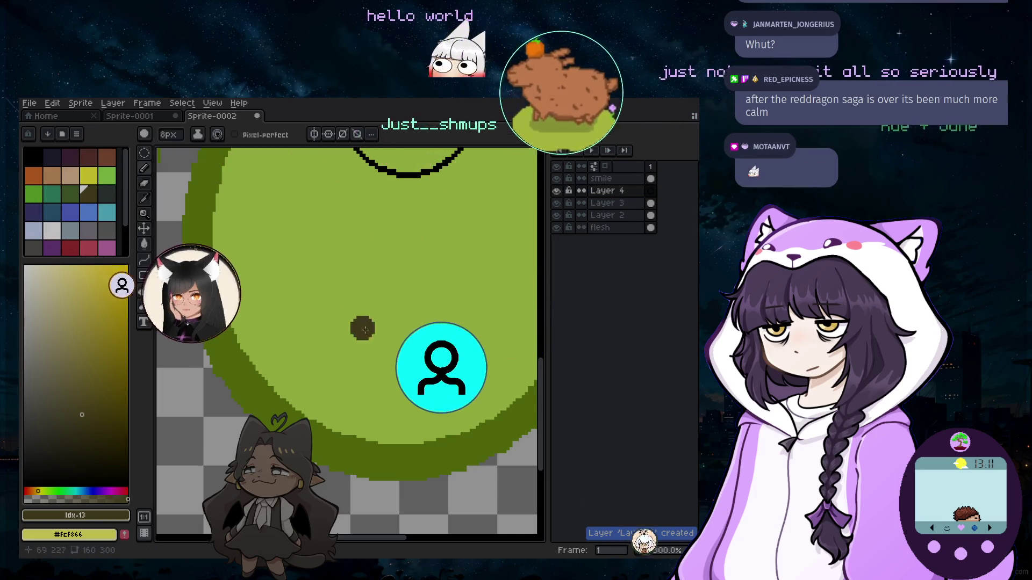
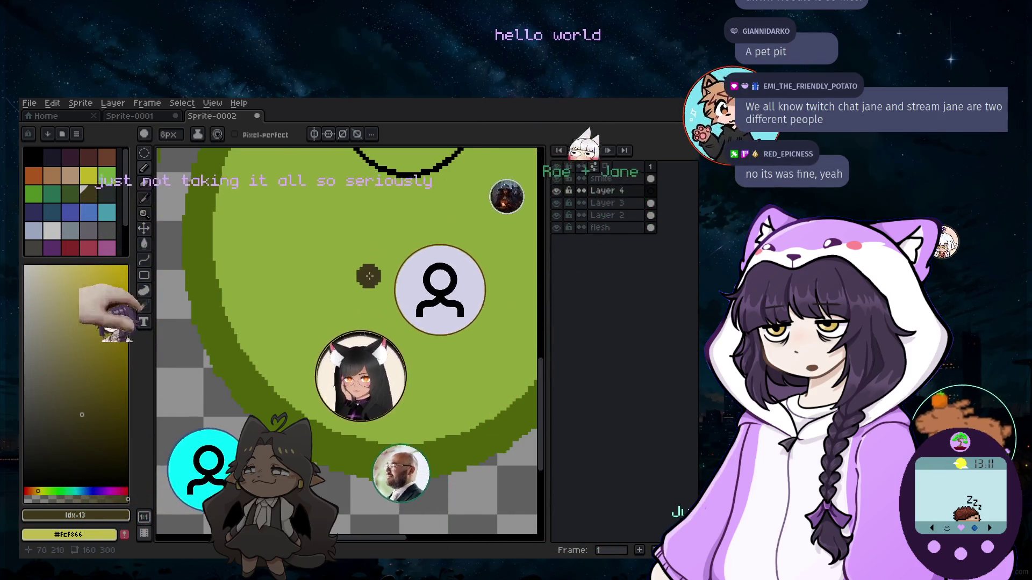
{"action": "scroll", "coordinate": [367, 267], "scroll_direction": "down", "scroll_amount": 3}
Enlarge the pencil brush, then settle back to 1px and stroke over the avocado's pit area.
{"action": "key", "text": "plus"}
{"action": "key", "text": "plus"}
{"action": "key", "text": "plus"}
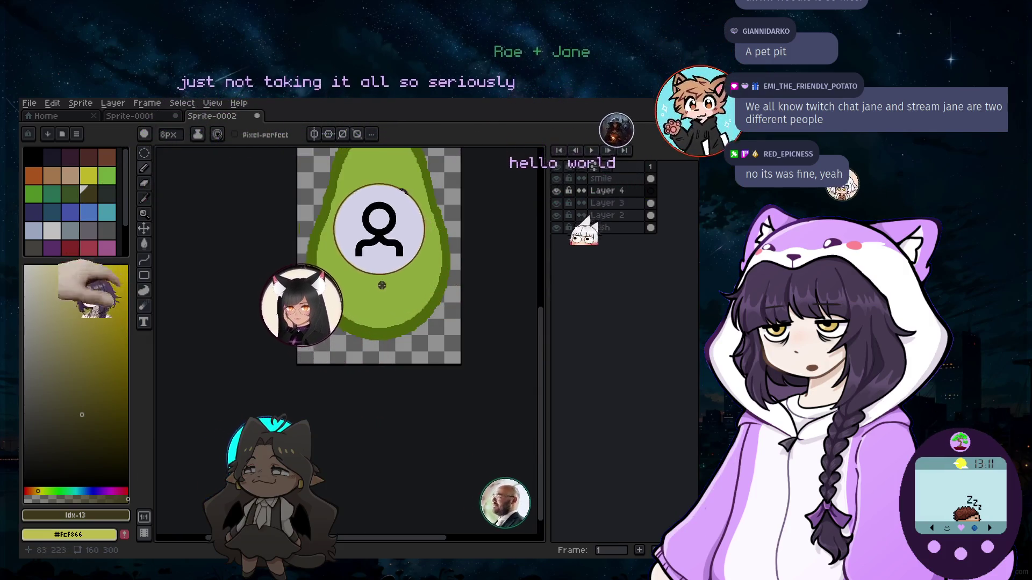
{"action": "key", "text": "plus"}
{"action": "key", "text": "plus"}
{"action": "key", "text": "plus"}
{"action": "key", "text": "plus"}
{"action": "key", "text": "plus"}
{"action": "key", "text": "plus"}
{"action": "key", "text": "plus"}
{"action": "key", "text": "plus"}
{"action": "key", "text": "plus"}
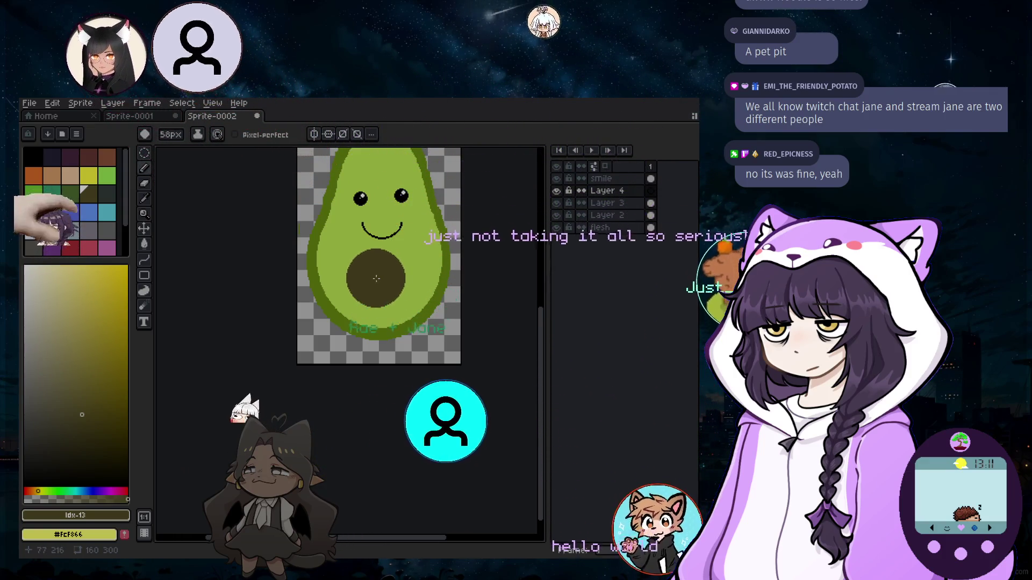
{"action": "scroll", "coordinate": [382, 274], "scroll_direction": "up", "scroll_amount": 1}
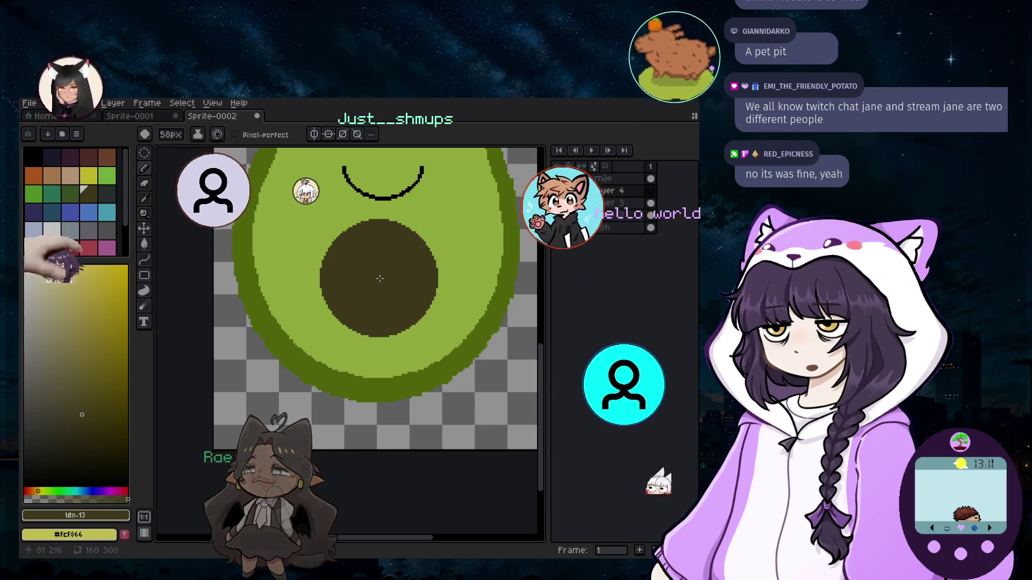
{"action": "left_click_drag", "start_coordinate": [380, 279], "coordinate": [313, 301]}
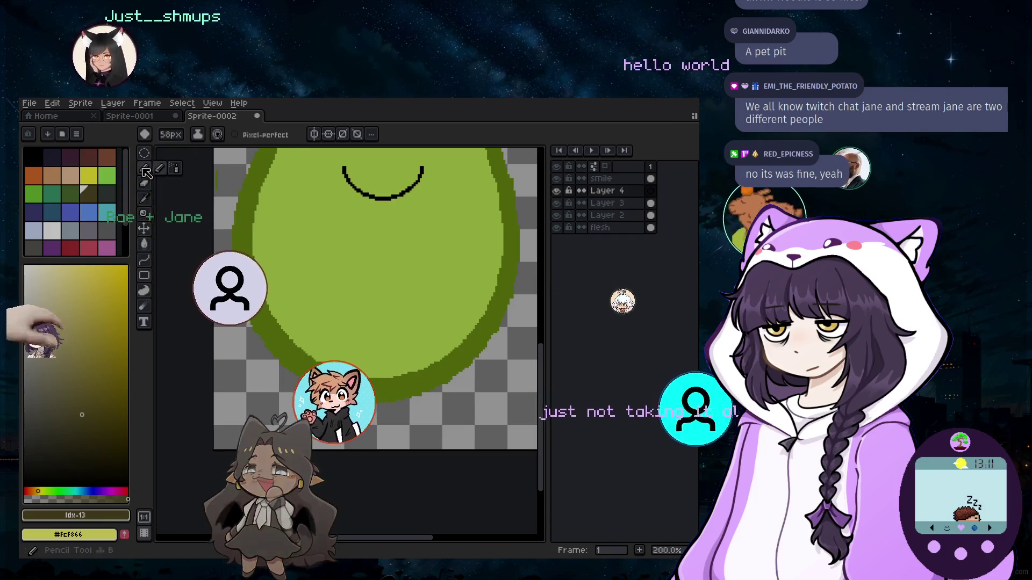
{"action": "left_click_drag", "start_coordinate": [313, 301], "coordinate": [397, 269]}
{"action": "scroll", "coordinate": [397, 269], "scroll_direction": "down", "scroll_amount": 5}
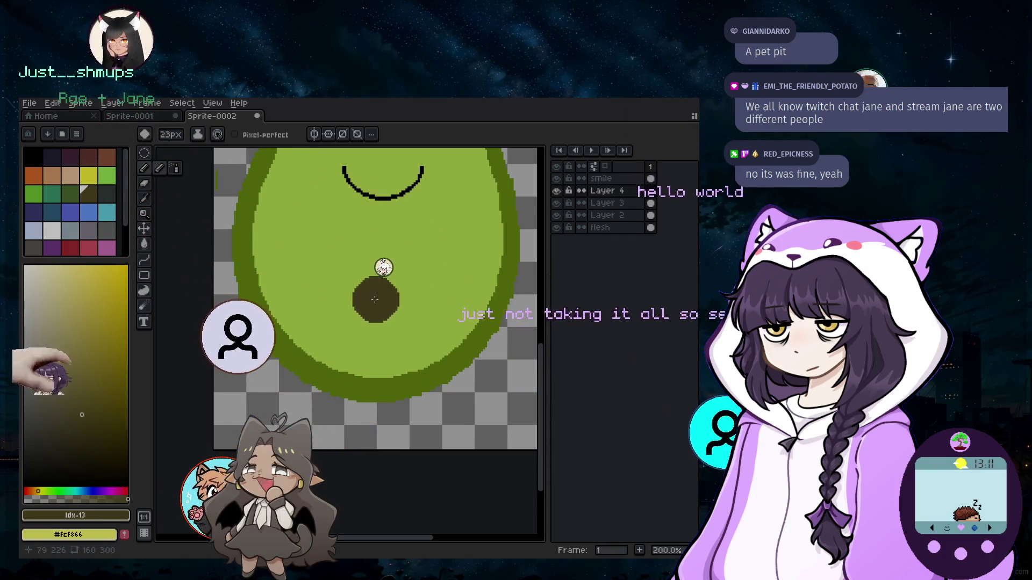
{"action": "scroll", "coordinate": [377, 300], "scroll_direction": "down", "scroll_amount": 5}
{"action": "scroll", "coordinate": [392, 316], "scroll_direction": "up", "scroll_amount": 2}
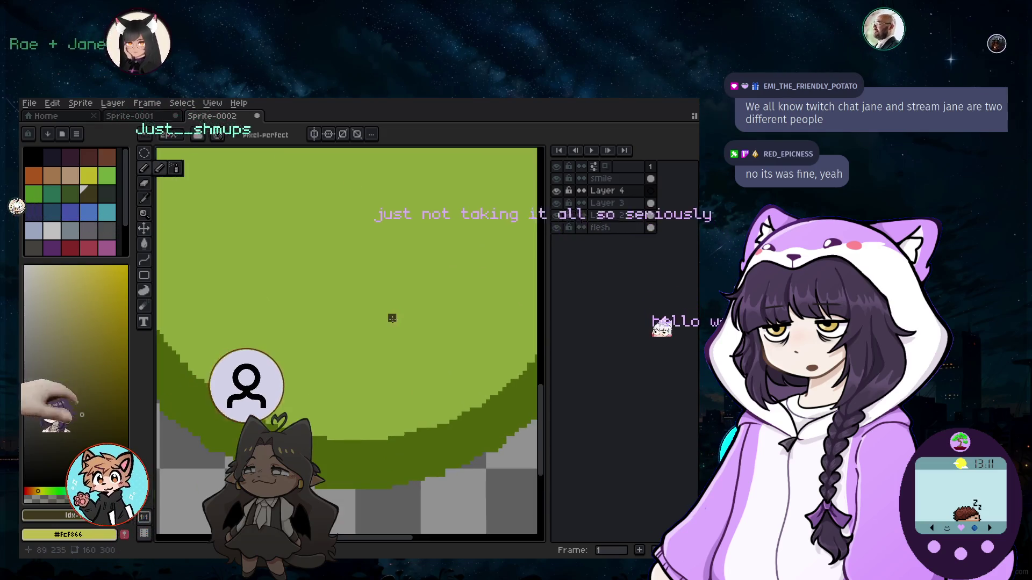
{"action": "scroll", "coordinate": [382, 328], "scroll_direction": "down", "scroll_amount": 2}
{"action": "scroll", "coordinate": [379, 330], "scroll_direction": "down", "scroll_amount": 2}
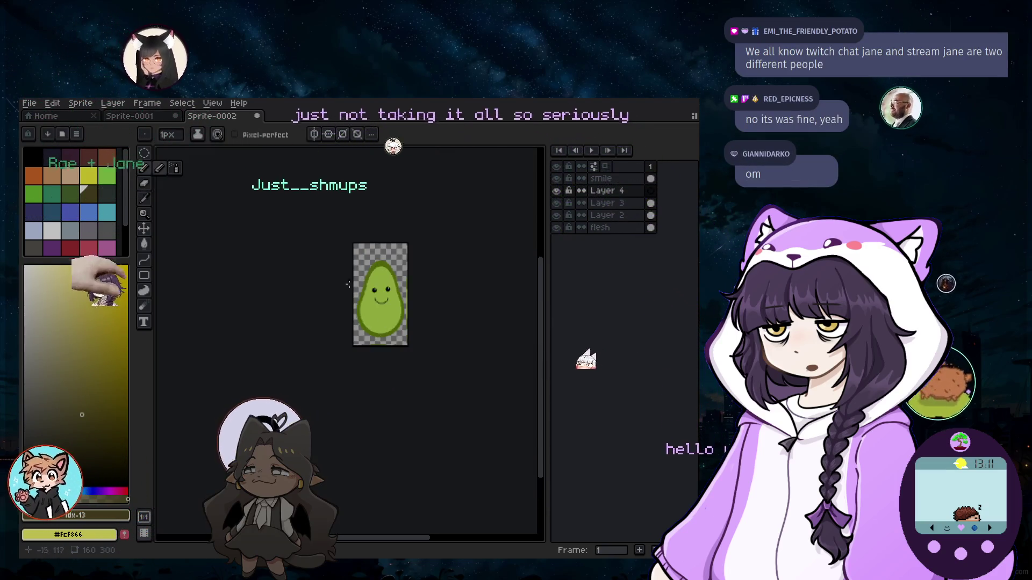
{"action": "scroll", "coordinate": [371, 333], "scroll_direction": "up", "scroll_amount": 1}
{"action": "scroll", "coordinate": [364, 336], "scroll_direction": "up", "scroll_amount": 2}
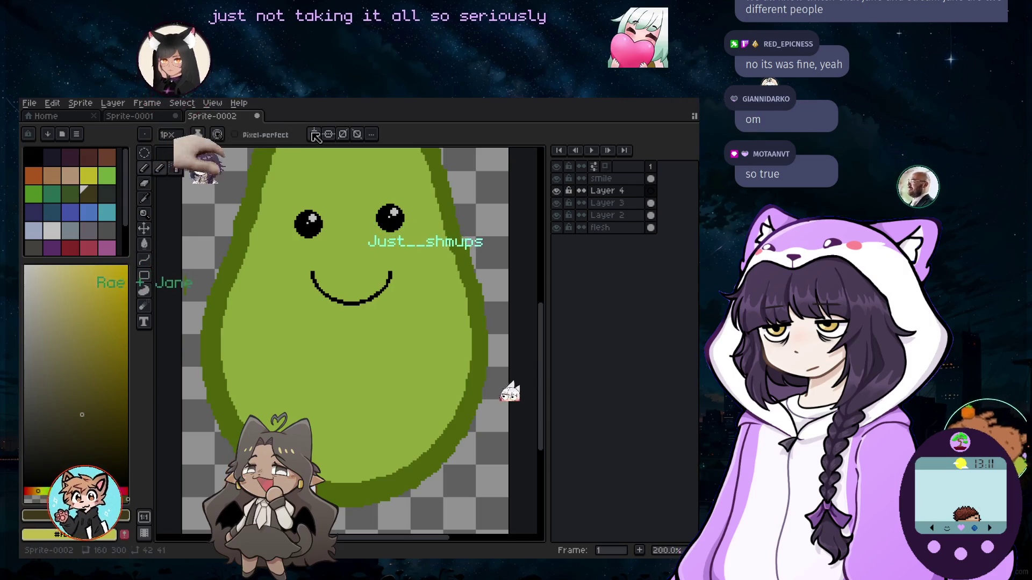
Turn on vertical symmetry with Shift+S and undo the stray pencil stroke.
{"action": "key", "text": "shift+s"}
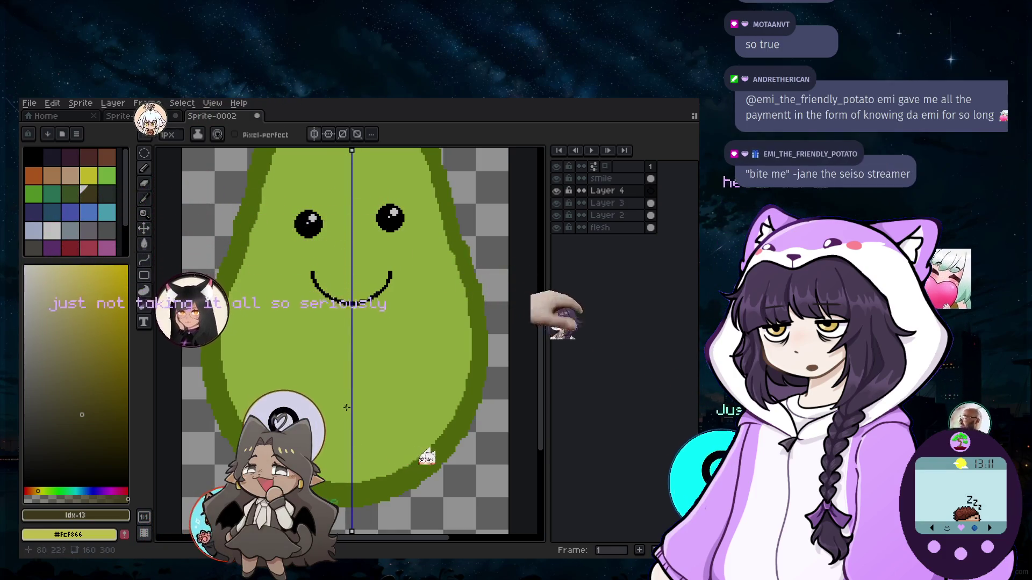
{"action": "scroll", "coordinate": [341, 409], "scroll_direction": "up", "scroll_amount": 2}
{"action": "scroll", "coordinate": [403, 415], "scroll_direction": "down", "scroll_amount": 2}
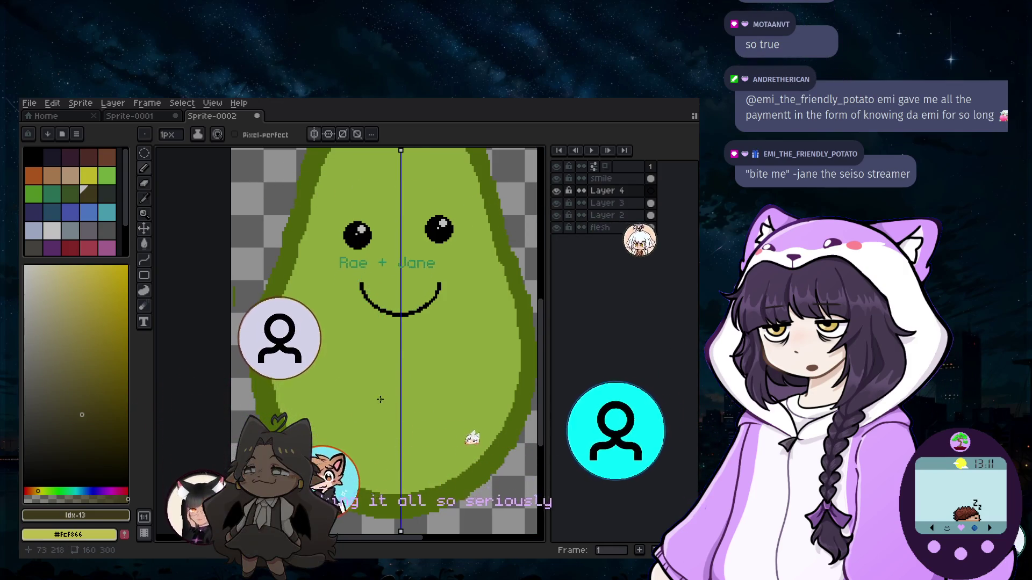
{"action": "scroll", "coordinate": [380, 399], "scroll_direction": "up", "scroll_amount": 2}
{"action": "scroll", "coordinate": [404, 471], "scroll_direction": "down", "scroll_amount": 1}
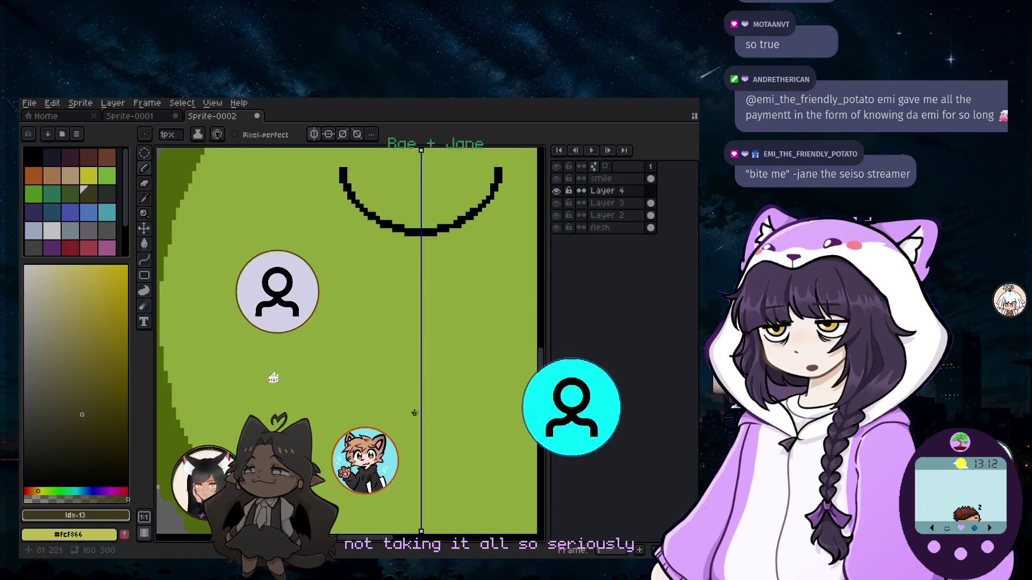
{"action": "scroll", "coordinate": [430, 360], "scroll_direction": "down", "scroll_amount": 1}
{"action": "scroll", "coordinate": [430, 361], "scroll_direction": "down", "scroll_amount": 1}
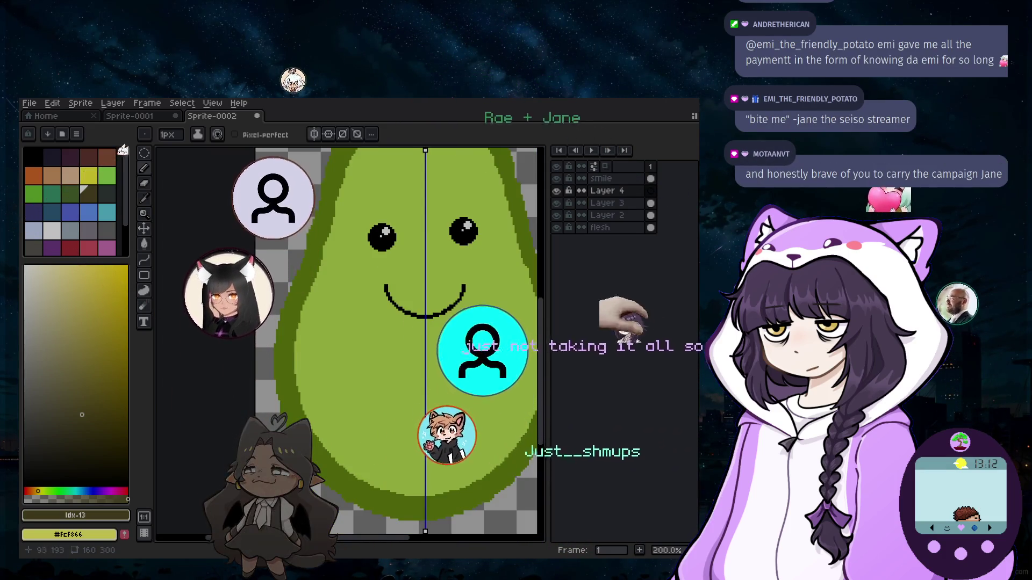
{"action": "scroll", "coordinate": [427, 371], "scroll_direction": "up", "scroll_amount": 2}
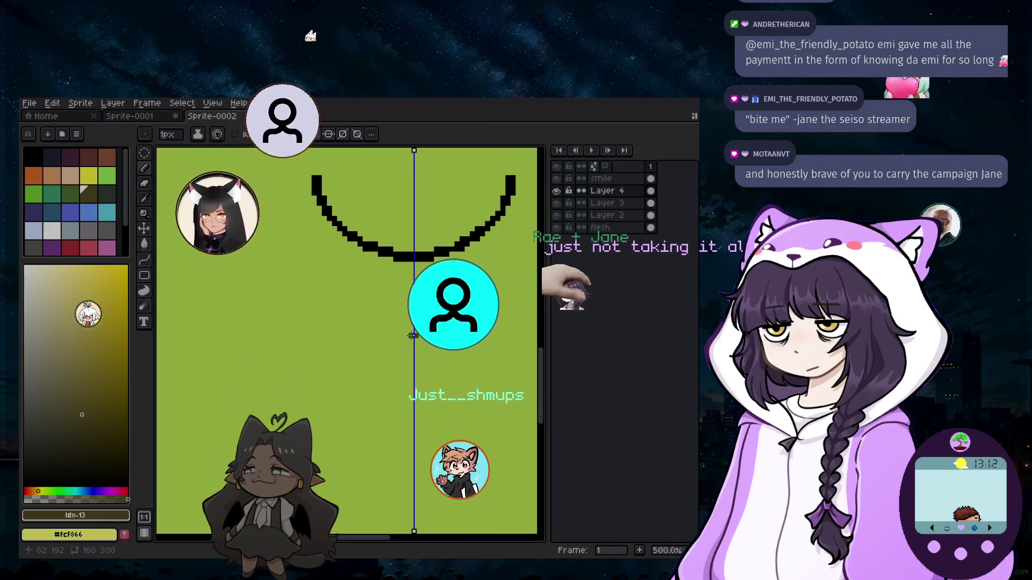
{"action": "scroll", "coordinate": [420, 362], "scroll_direction": "down", "scroll_amount": 2}
{"action": "key", "text": "ctrl+z"}
{"action": "scroll", "coordinate": [428, 384], "scroll_direction": "down", "scroll_amount": 1}
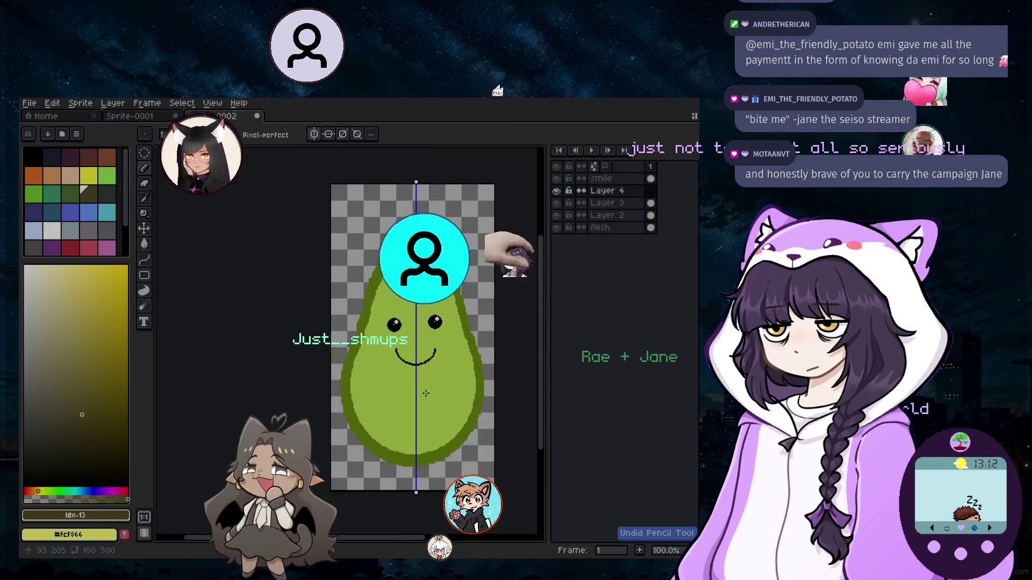
{"action": "scroll", "coordinate": [432, 427], "scroll_direction": "up", "scroll_amount": 1}
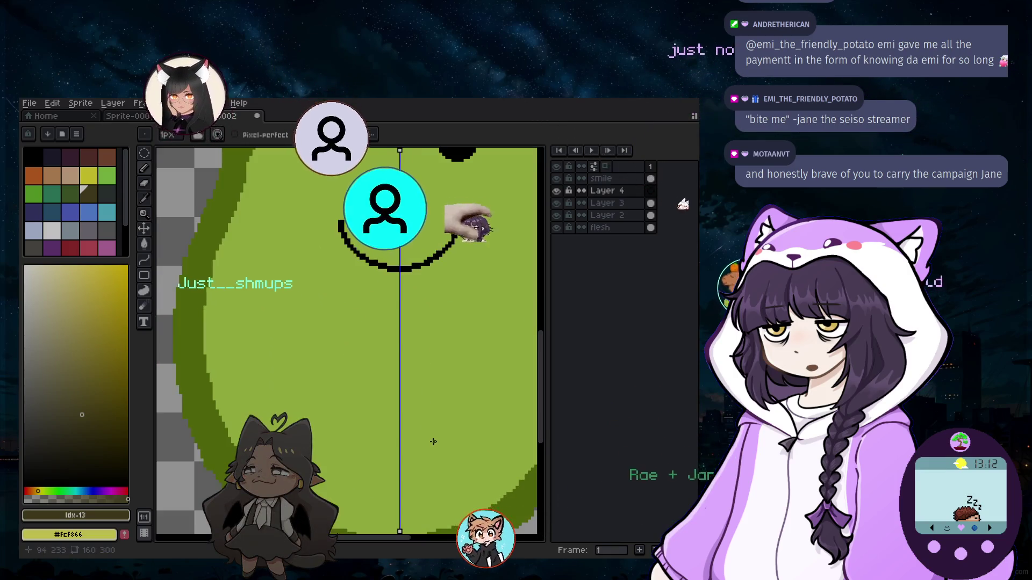
{"action": "scroll", "coordinate": [442, 471], "scroll_direction": "down", "scroll_amount": 2}
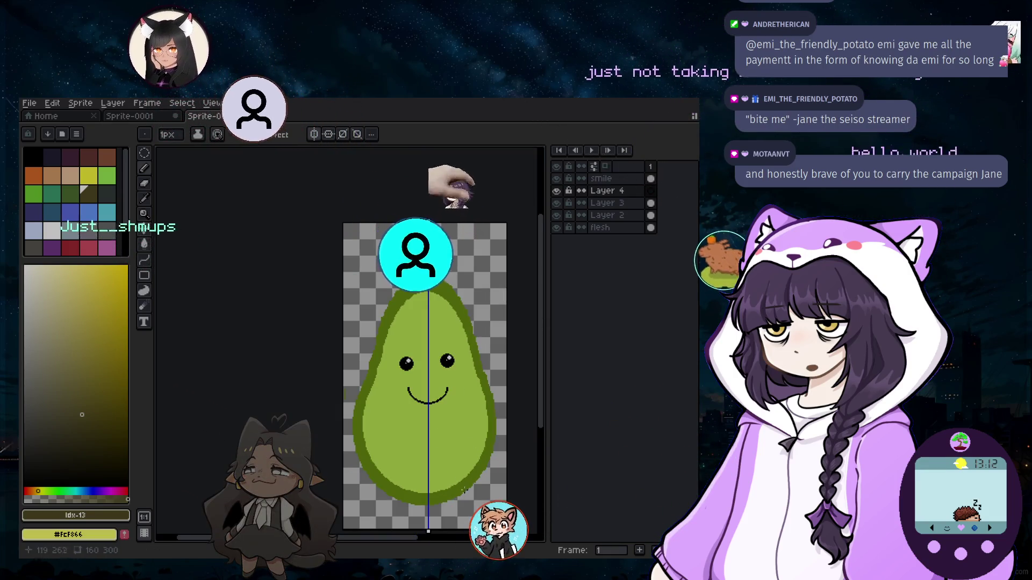
{"action": "scroll", "coordinate": [485, 451], "scroll_direction": "up", "scroll_amount": 1}
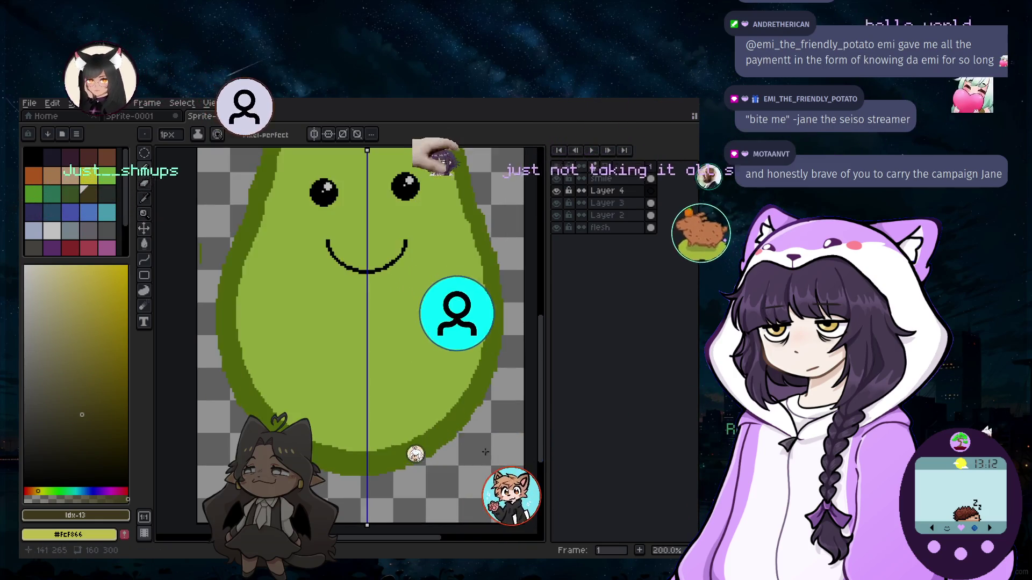
{"action": "scroll", "coordinate": [484, 451], "scroll_direction": "up", "scroll_amount": 1}
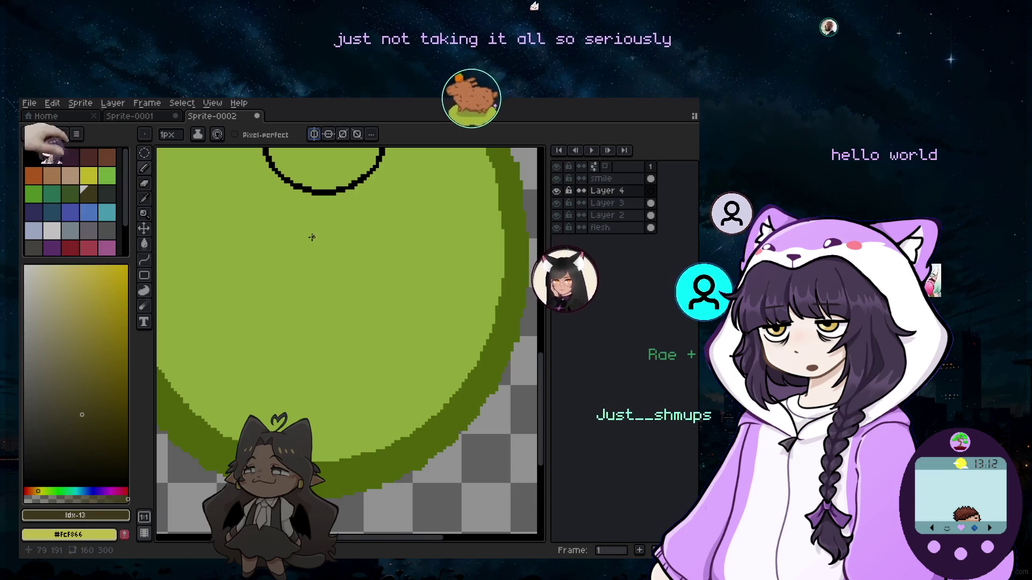
{"action": "scroll", "coordinate": [312, 237], "scroll_direction": "down", "scroll_amount": 3}
{"action": "scroll", "coordinate": [300, 238], "scroll_direction": "up", "scroll_amount": 2}
{"action": "scroll", "coordinate": [313, 224], "scroll_direction": "up", "scroll_amount": 2}
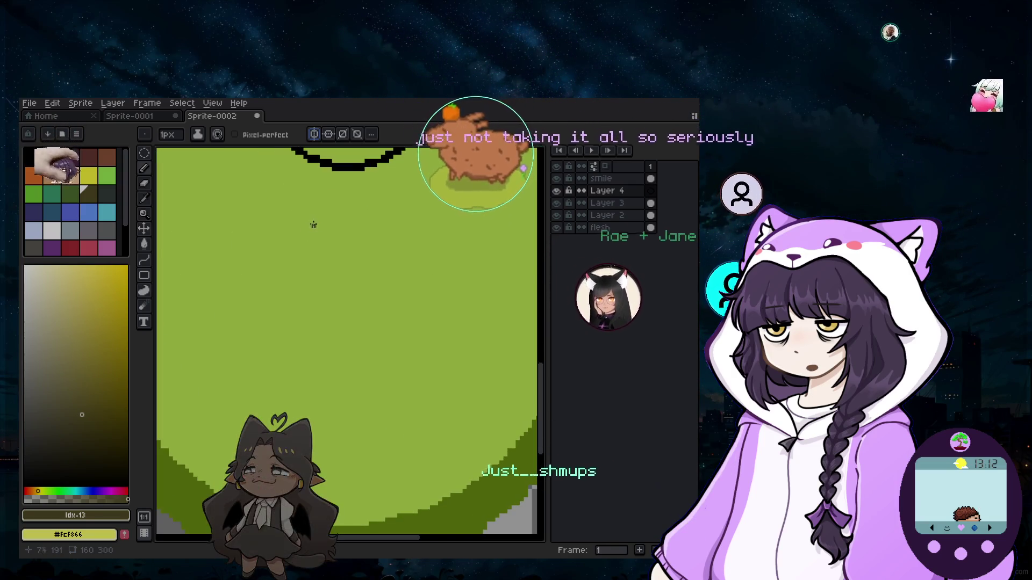
{"action": "scroll", "coordinate": [334, 220], "scroll_direction": "down", "scroll_amount": 1}
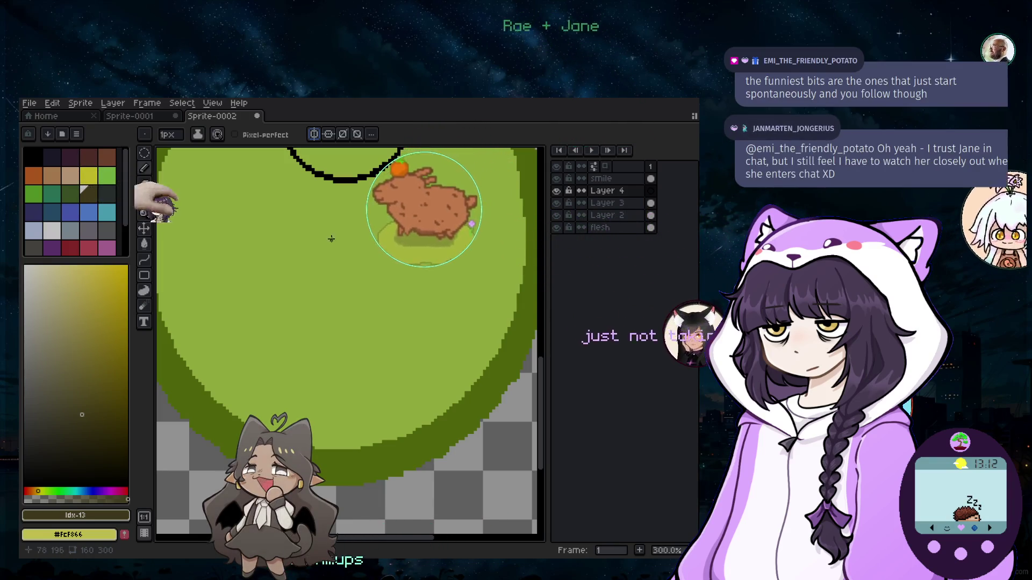
{"action": "scroll", "coordinate": [327, 238], "scroll_direction": "up", "scroll_amount": 1}
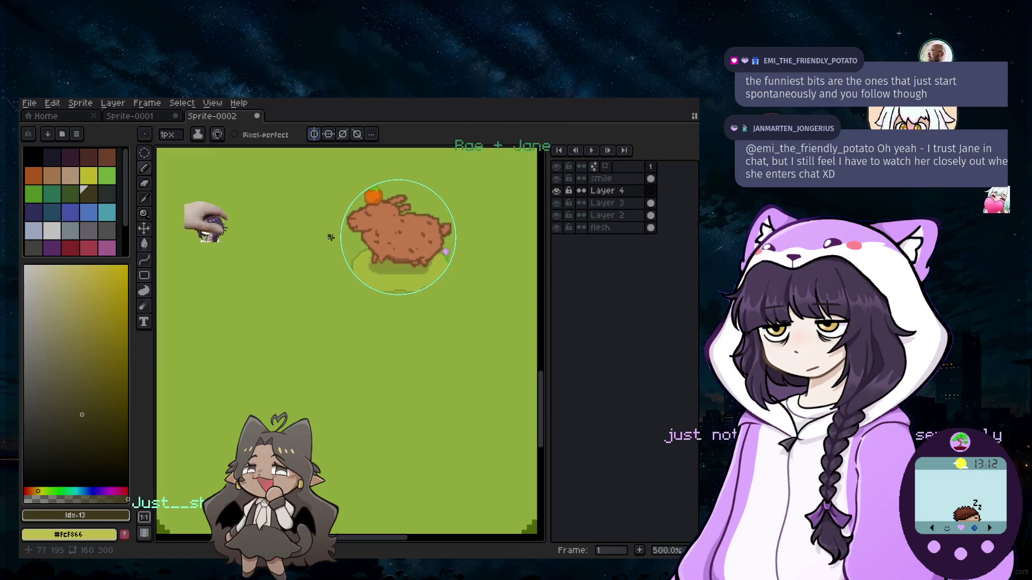
{"action": "scroll", "coordinate": [328, 239], "scroll_direction": "down", "scroll_amount": 1}
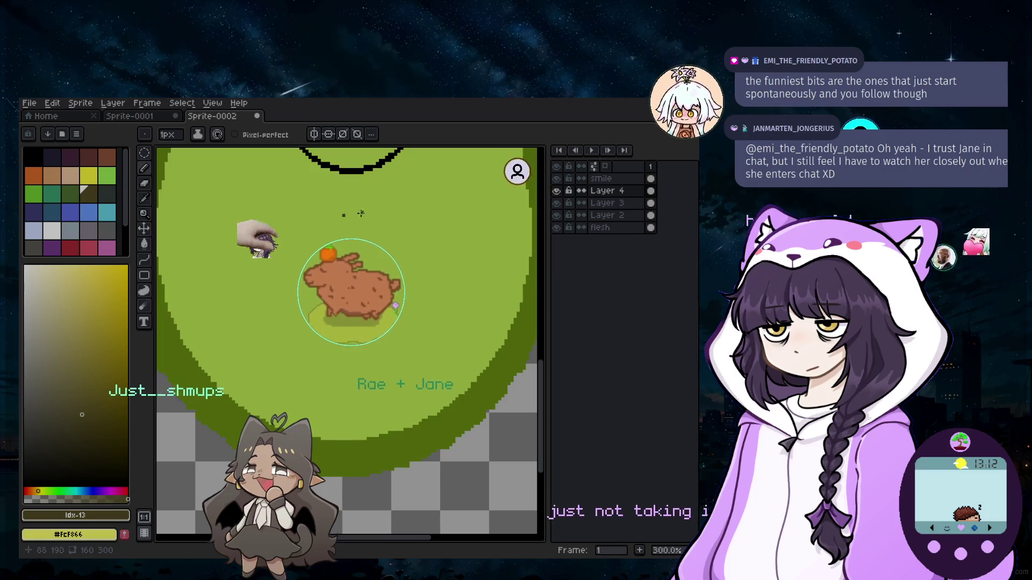
{"action": "scroll", "coordinate": [360, 213], "scroll_direction": "up", "scroll_amount": 2}
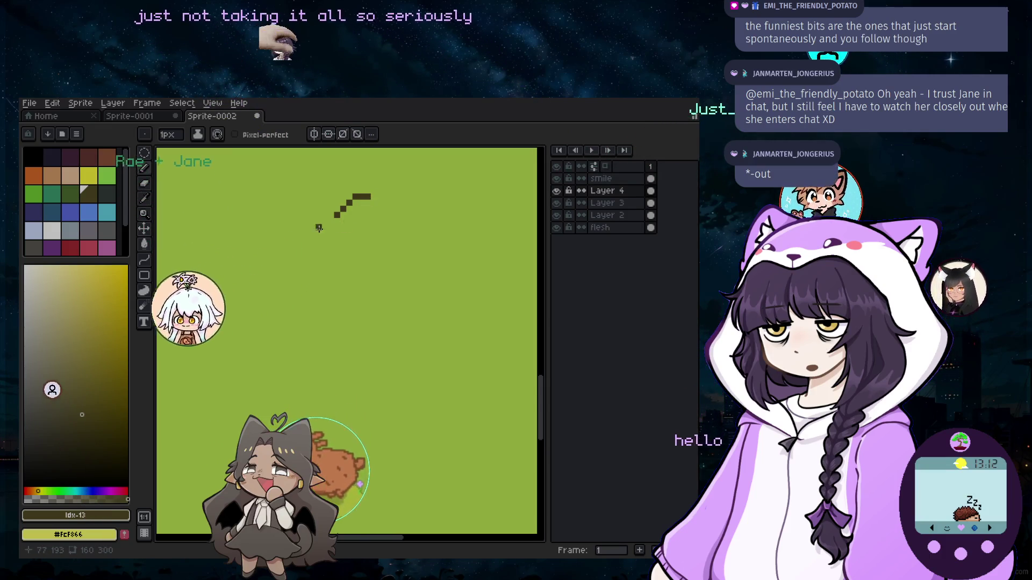
Undo the earlier stroke and anchor the heart's top diagonal edge below the smile.
{"action": "key", "text": "ctrl+z"}
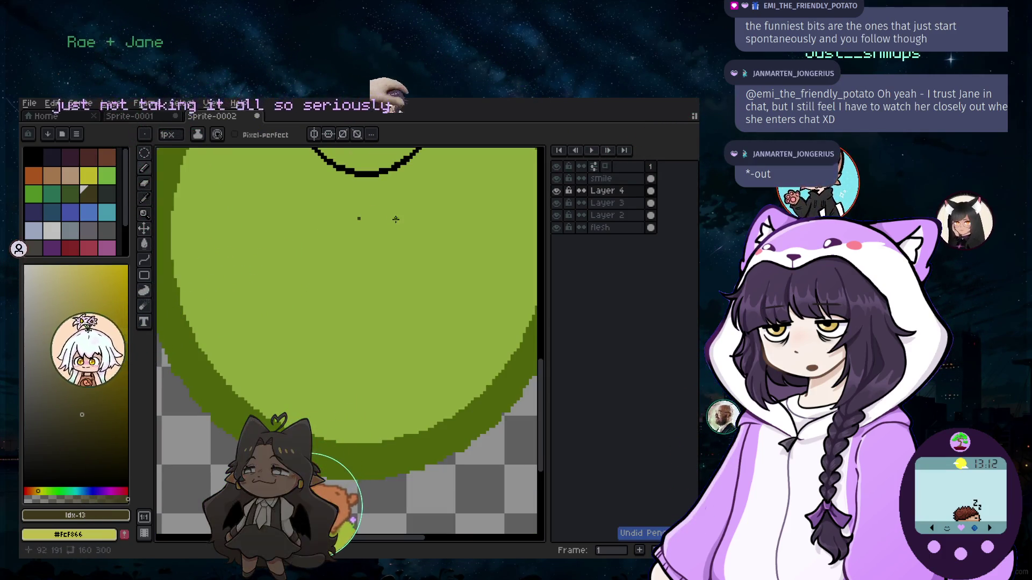
{"action": "scroll", "coordinate": [403, 228], "scroll_direction": "down", "scroll_amount": 2}
{"action": "scroll", "coordinate": [409, 237], "scroll_direction": "up", "scroll_amount": 3}
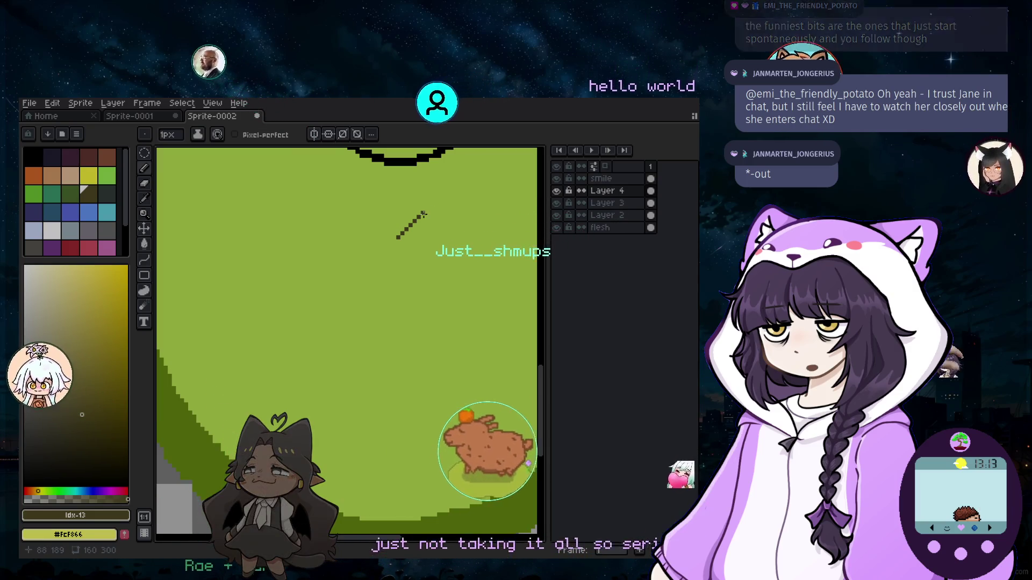
{"action": "left_click", "coordinate": [422, 214], "text": "shift"}
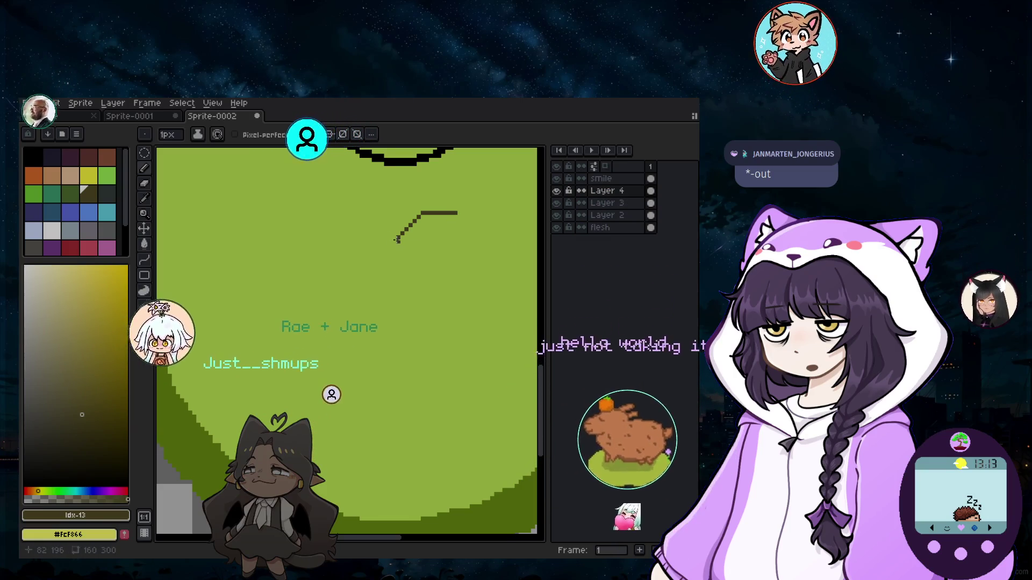
{"action": "scroll", "coordinate": [386, 248], "scroll_direction": "up", "scroll_amount": 1}
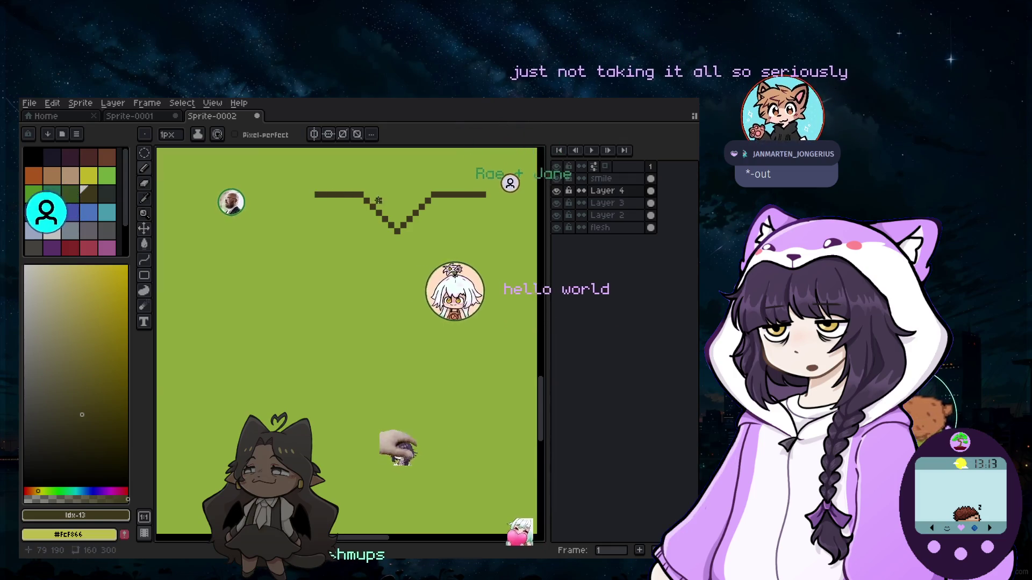
{"action": "scroll", "coordinate": [378, 215], "scroll_direction": "down", "scroll_amount": 3}
{"action": "scroll", "coordinate": [410, 231], "scroll_direction": "up", "scroll_amount": 2}
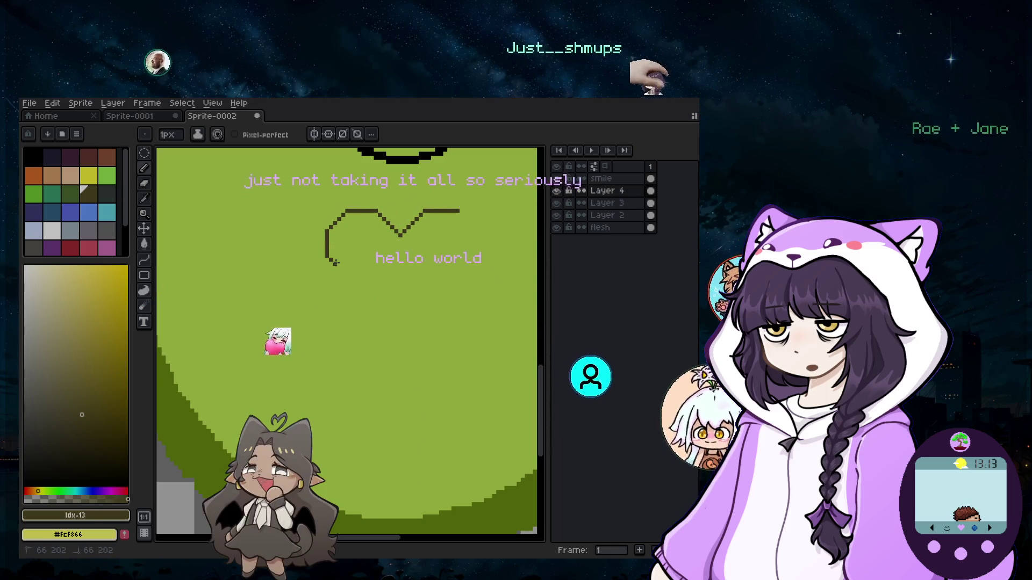
Extend the heart's left side downward and angle it toward the bottom point.
{"action": "left_click_drag", "start_coordinate": [334, 262], "coordinate": [342, 271]}
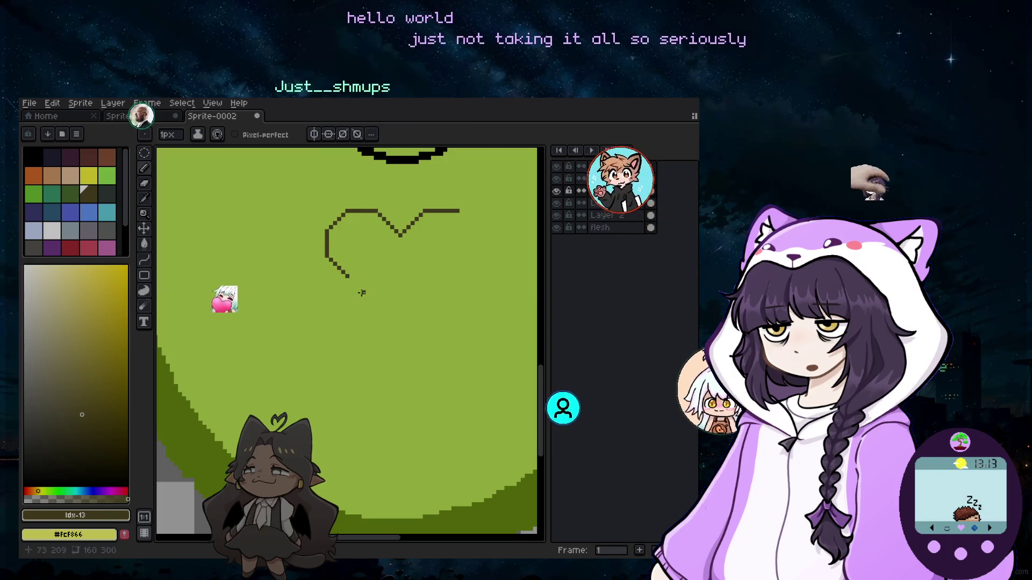
{"action": "scroll", "coordinate": [361, 293], "scroll_direction": "up", "scroll_amount": 1}
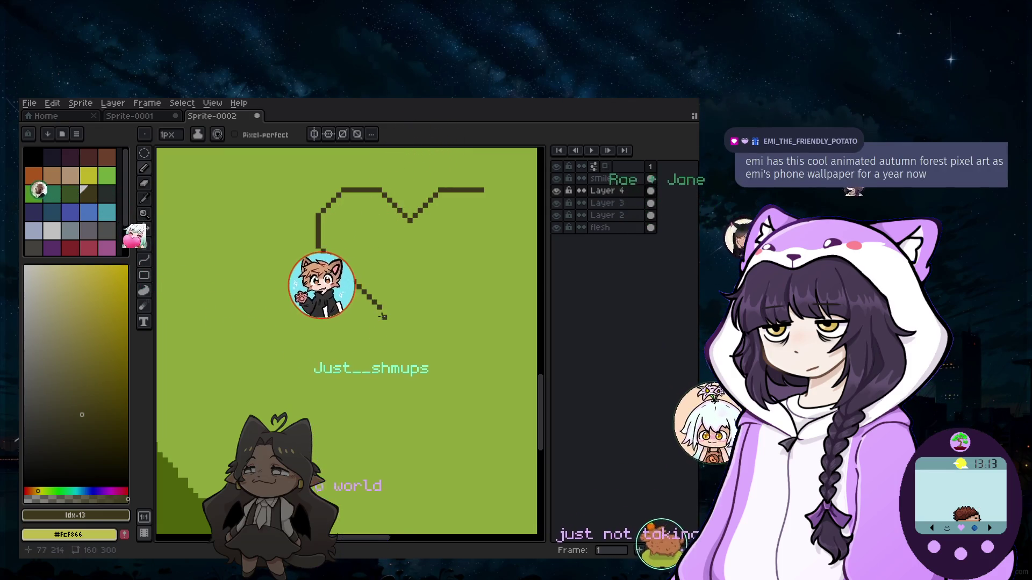
{"action": "left_click_drag", "start_coordinate": [389, 317], "coordinate": [410, 328]}
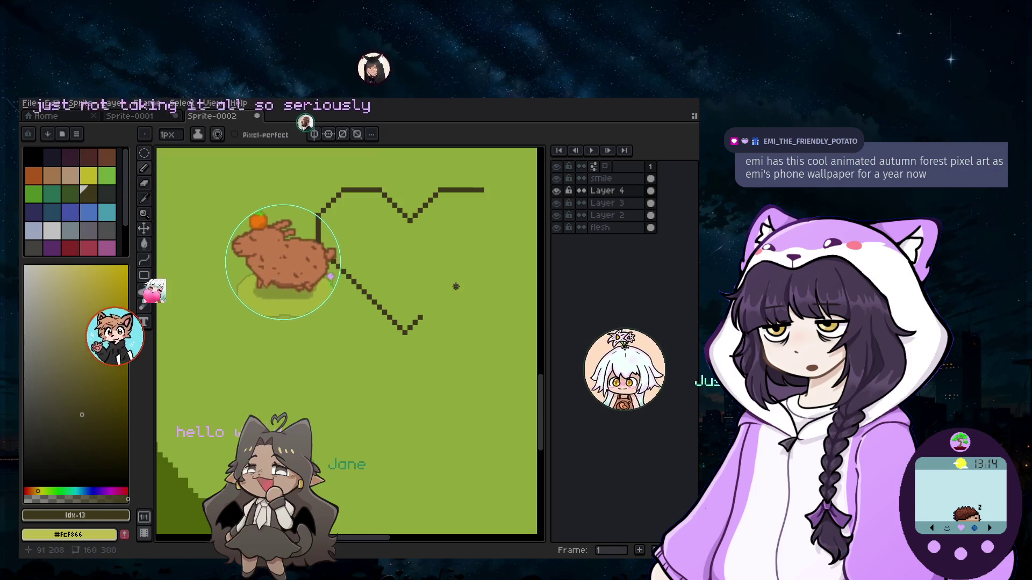
{"action": "scroll", "coordinate": [482, 232], "scroll_direction": "down", "scroll_amount": 2}
{"action": "scroll", "coordinate": [488, 259], "scroll_direction": "up", "scroll_amount": 1}
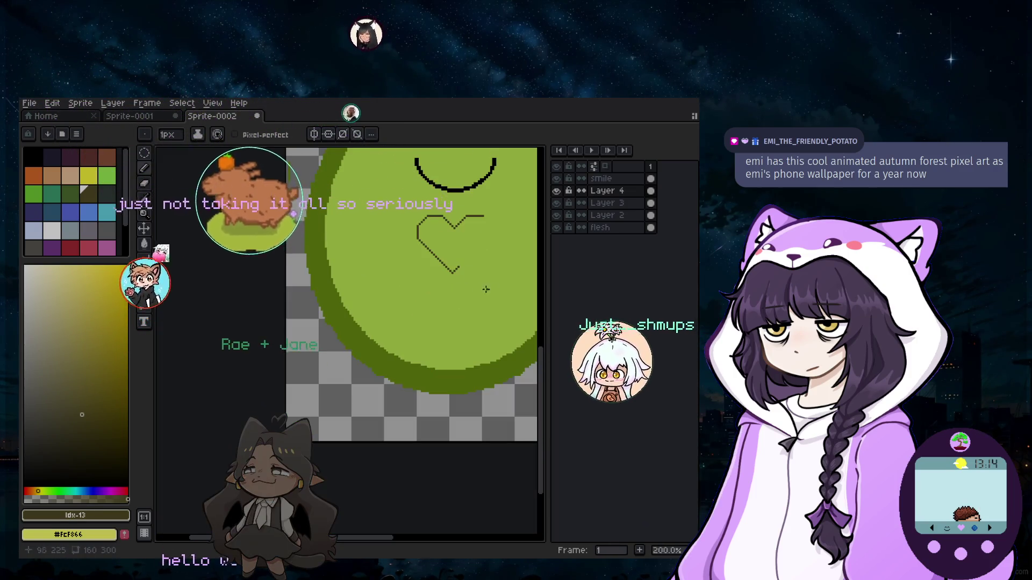
{"action": "scroll", "coordinate": [495, 289], "scroll_direction": "down", "scroll_amount": 1}
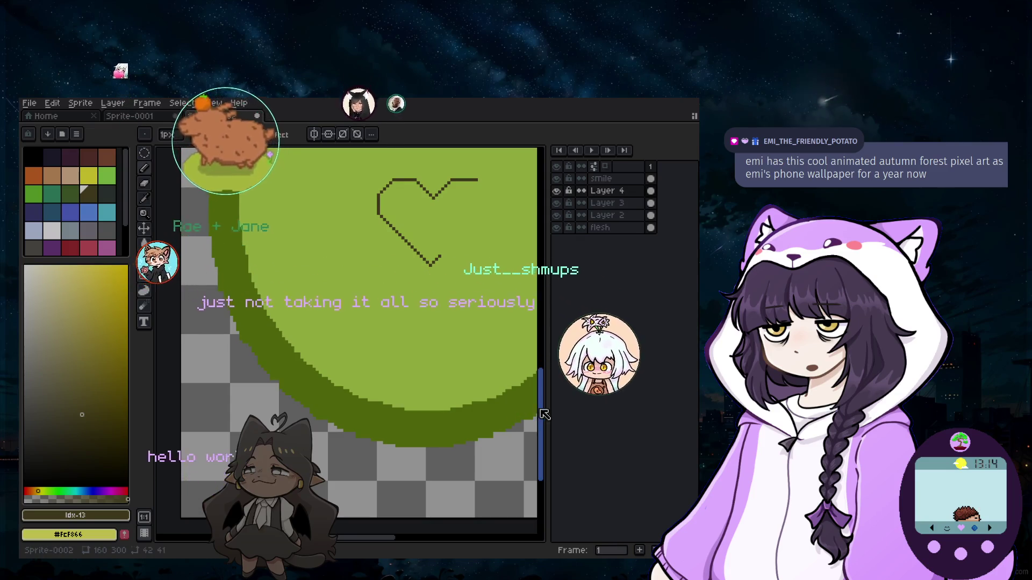
{"action": "scroll", "coordinate": [504, 416], "scroll_direction": "up", "scroll_amount": 2}
{"action": "scroll", "coordinate": [423, 280], "scroll_direction": "right", "scroll_amount": 3}
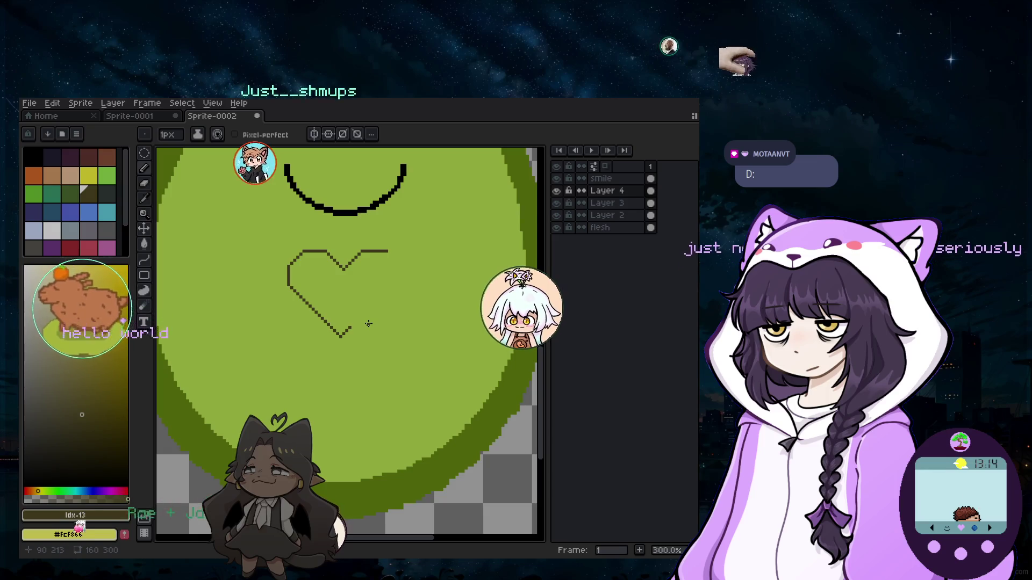
Switch to the Marquee tool to select an area around the heart.
{"action": "left_click", "coordinate": [145, 152]}
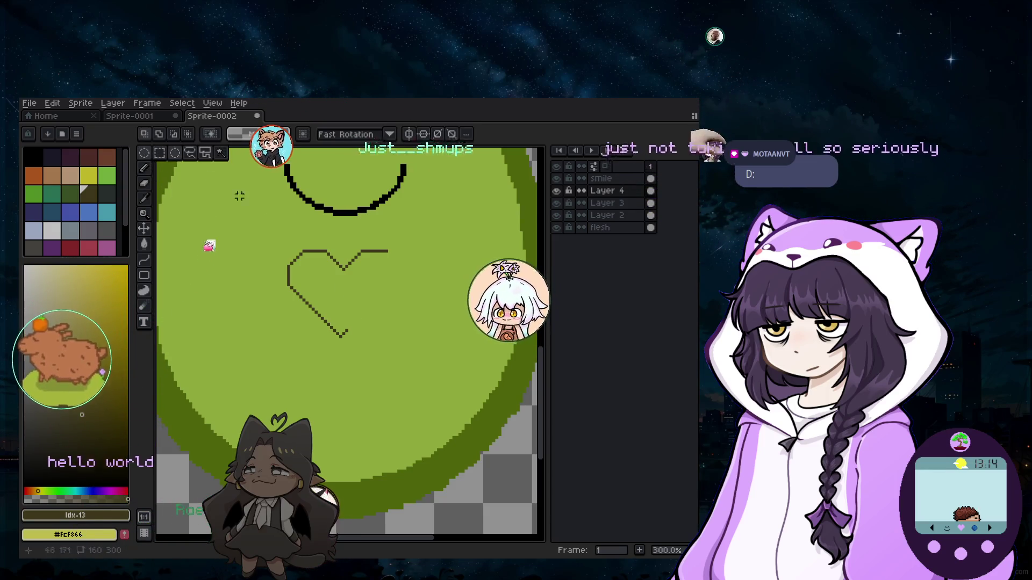